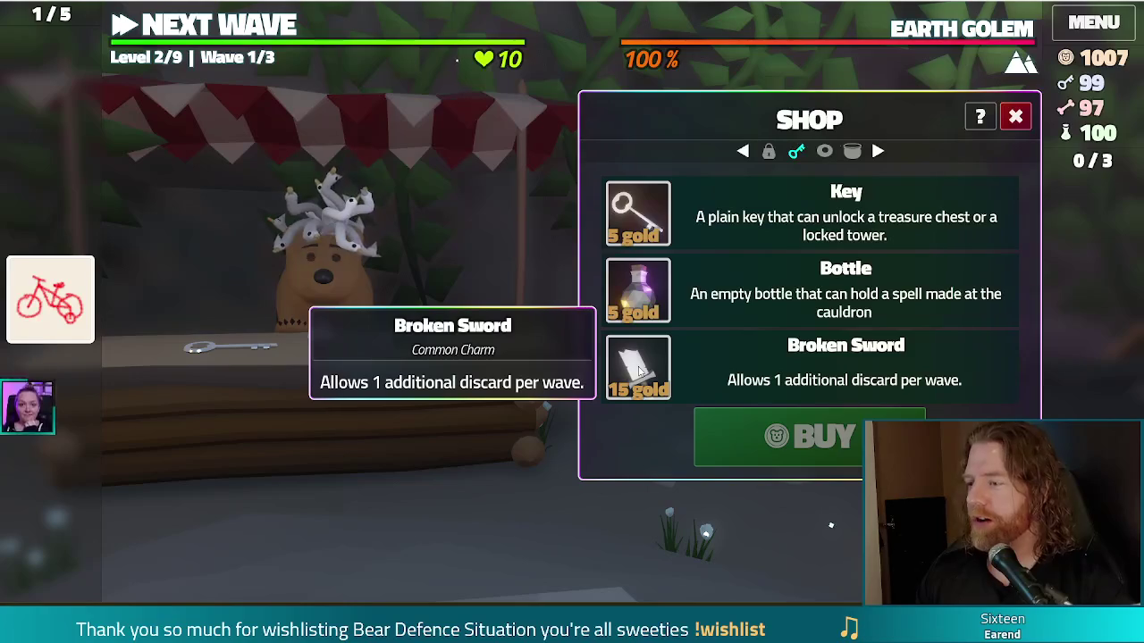
Step: Buy the Broken Sword from the shop for 15 gold, leaving 992 gold
click(713, 375)
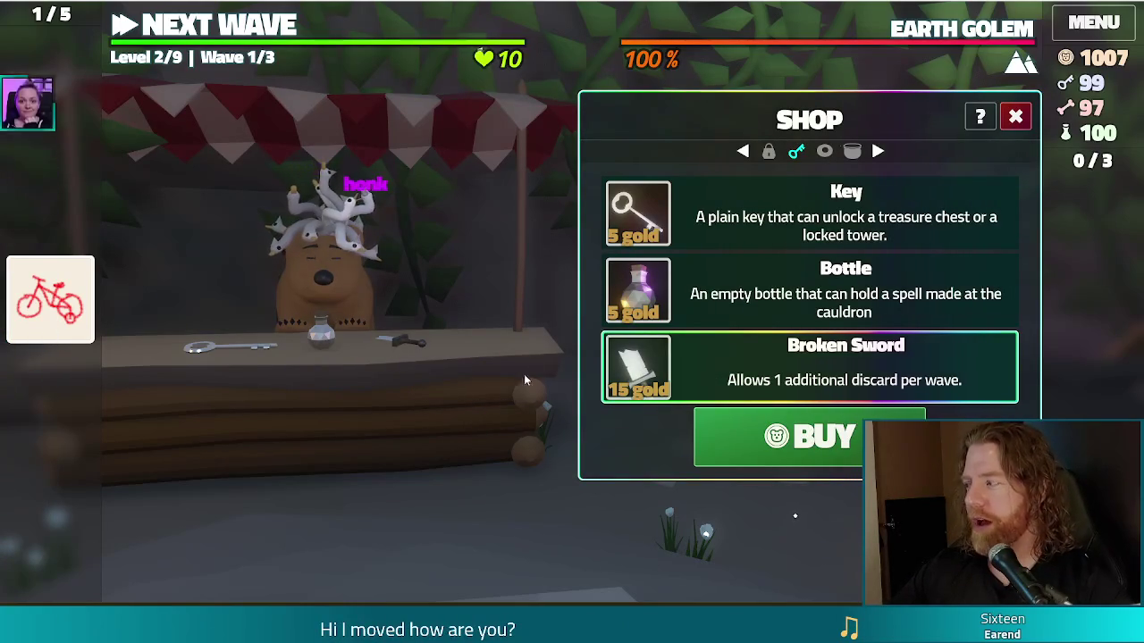
click(809, 437)
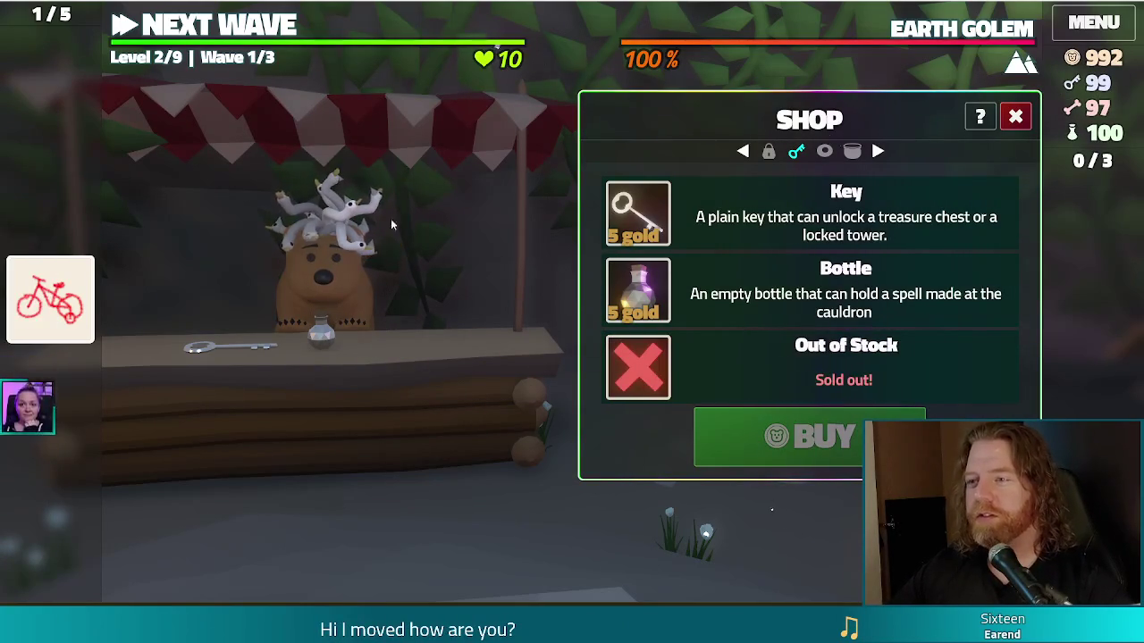
click(1024, 119)
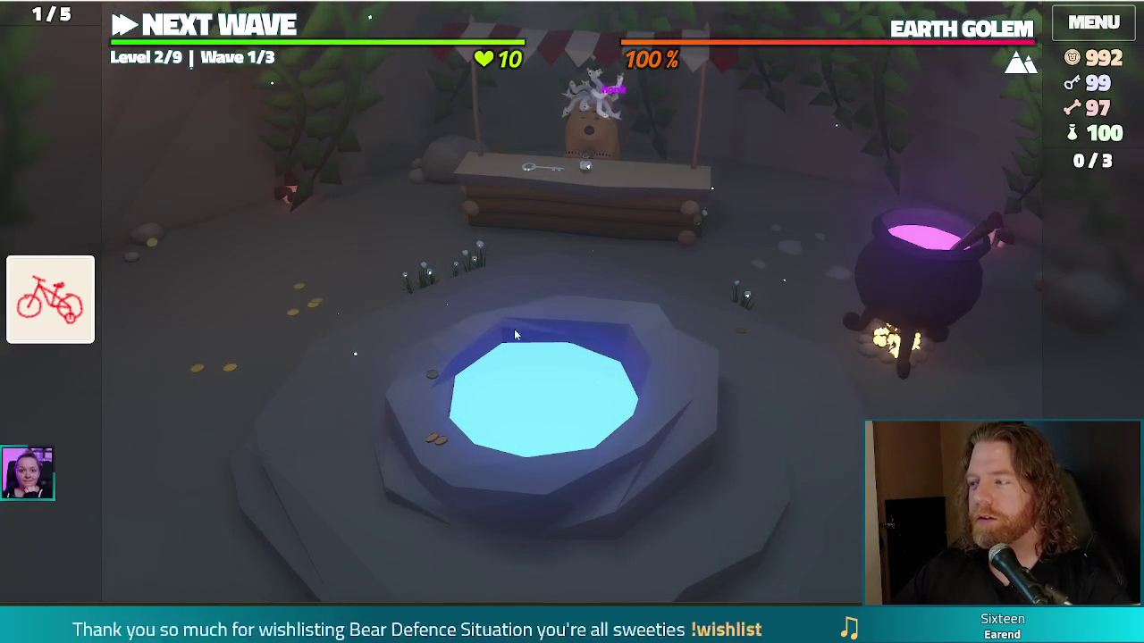
click(604, 227)
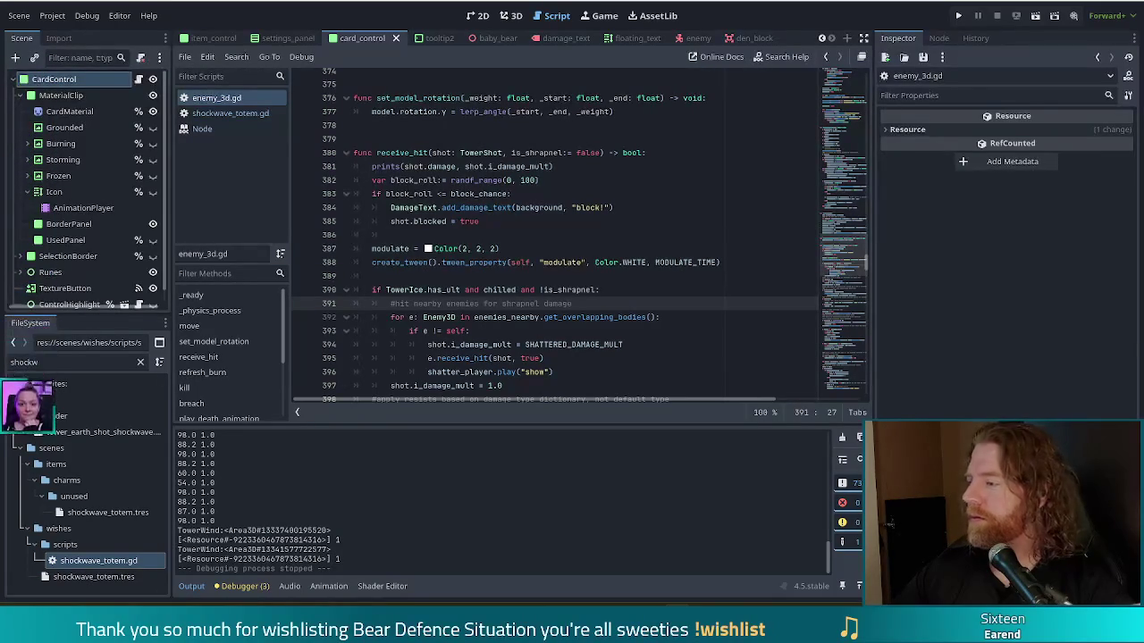
key(Up)
key(Up)
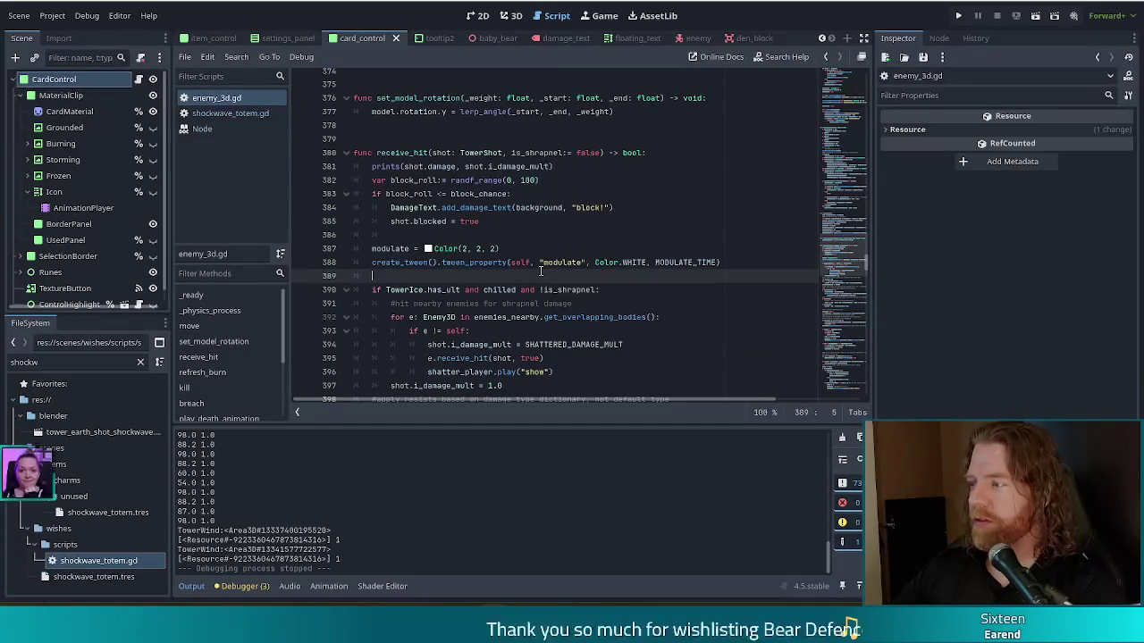
click(572, 290)
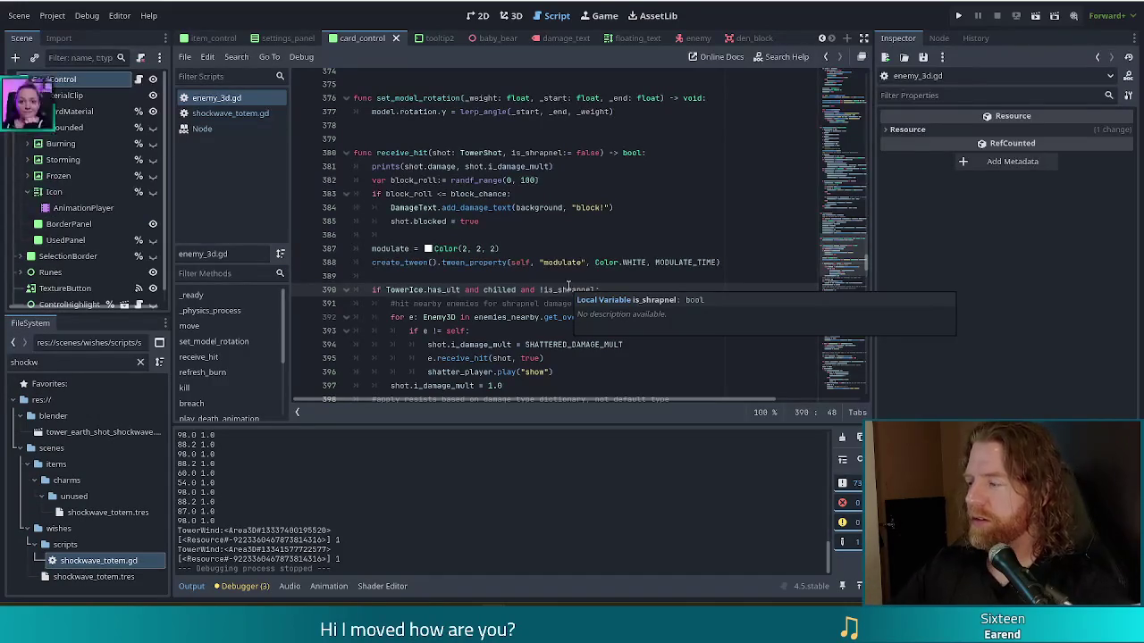
key(ctrl+z)
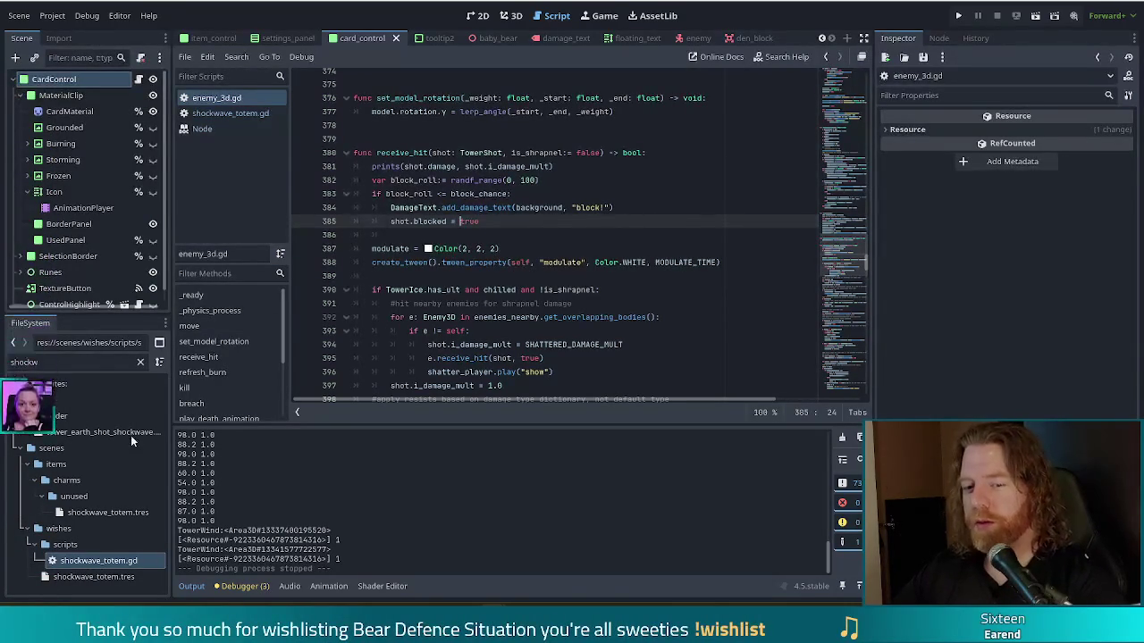
Step: Show the Shockwave Totem resource's name and description in the Inspector
click(80, 577)
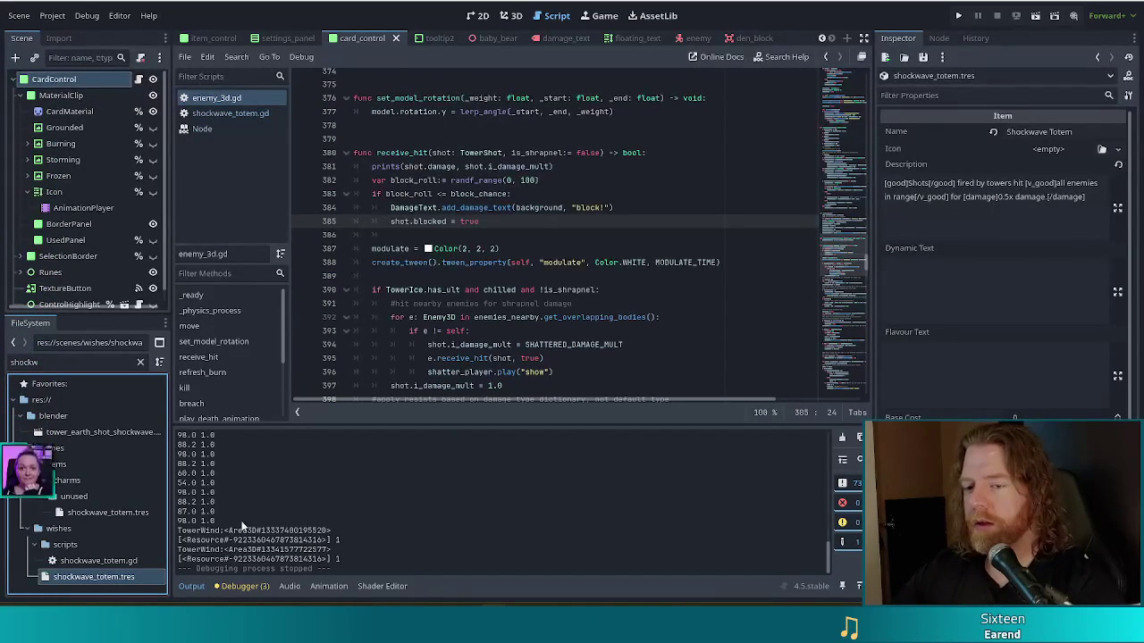
scroll(277, 494, up, 5)
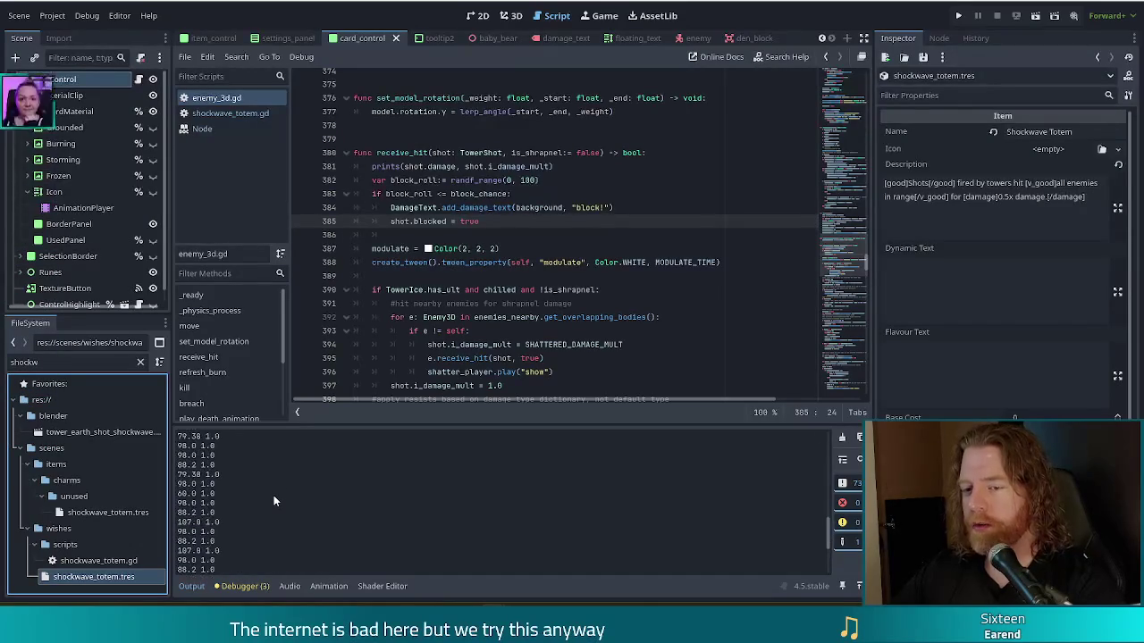
scroll(284, 503, down, 5)
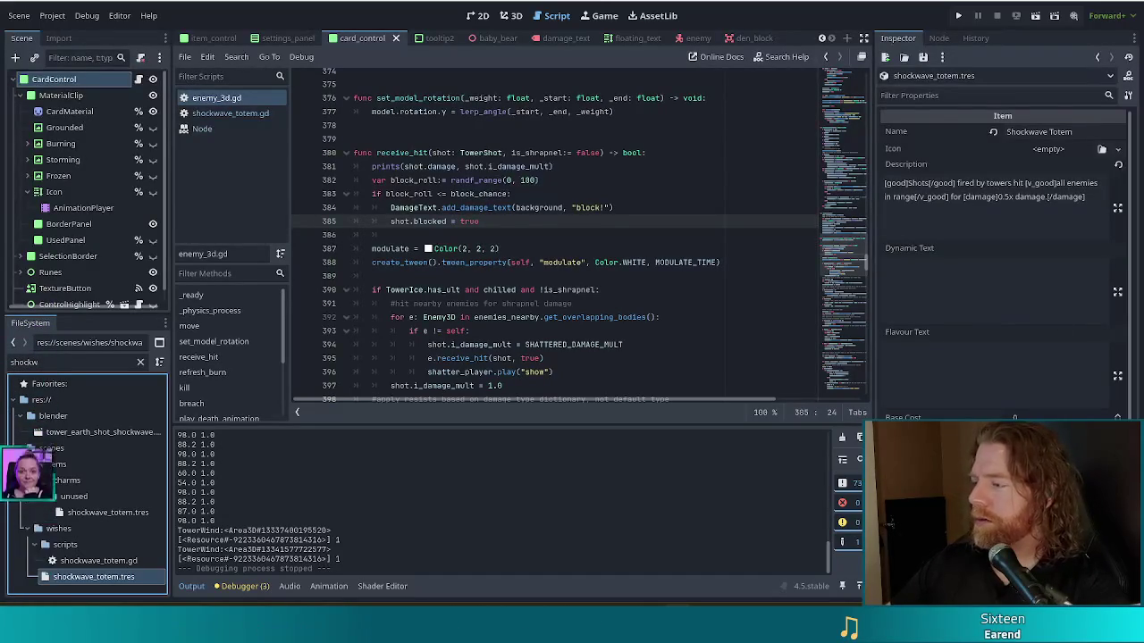
Step: Review receive_hit's is_shrapnel parameter and damage print line, then bring up shockwave_totem.gd
click(555, 152)
click(613, 262)
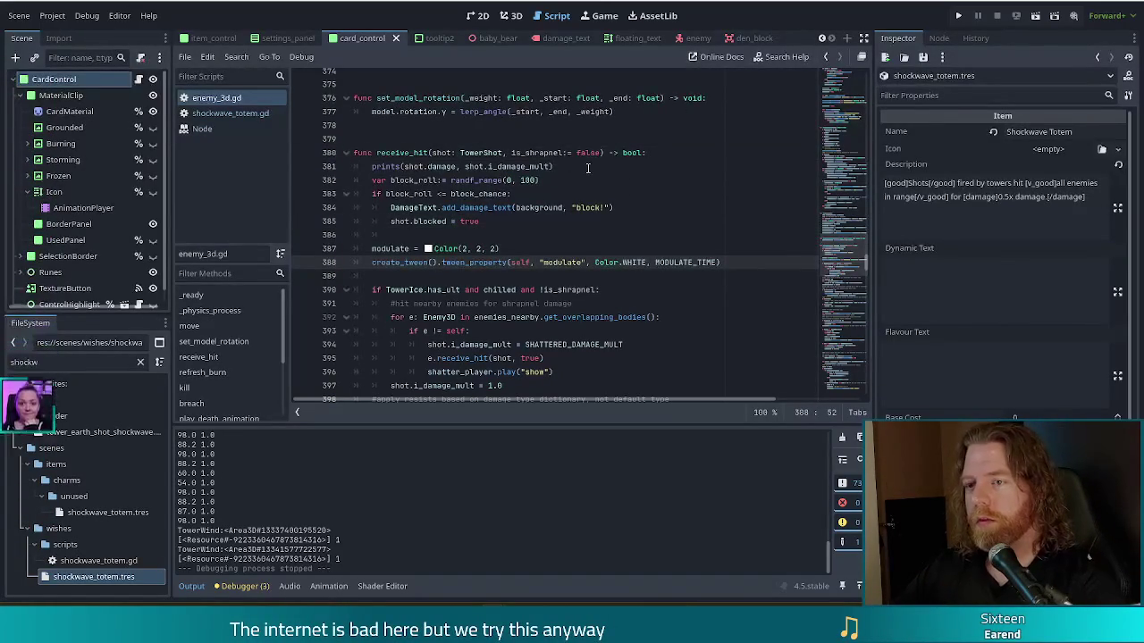
click(582, 168)
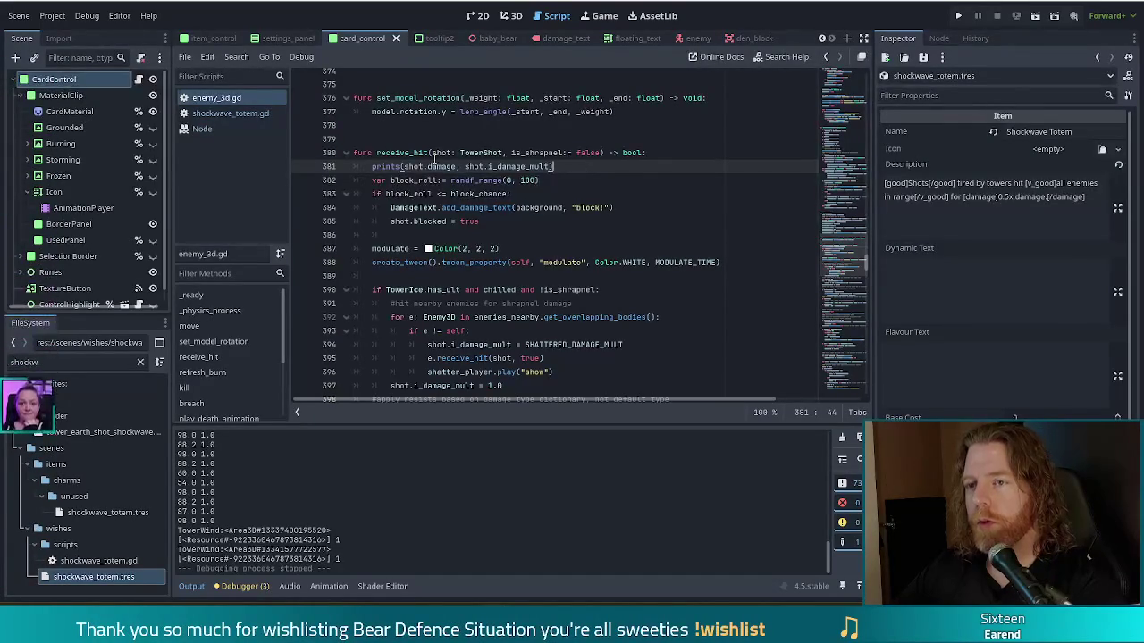
click(230, 113)
Step: Comment out shot.i_damage_mult = 0.5 in shockwave_totem.gd and run the project
click(536, 172)
click(572, 215)
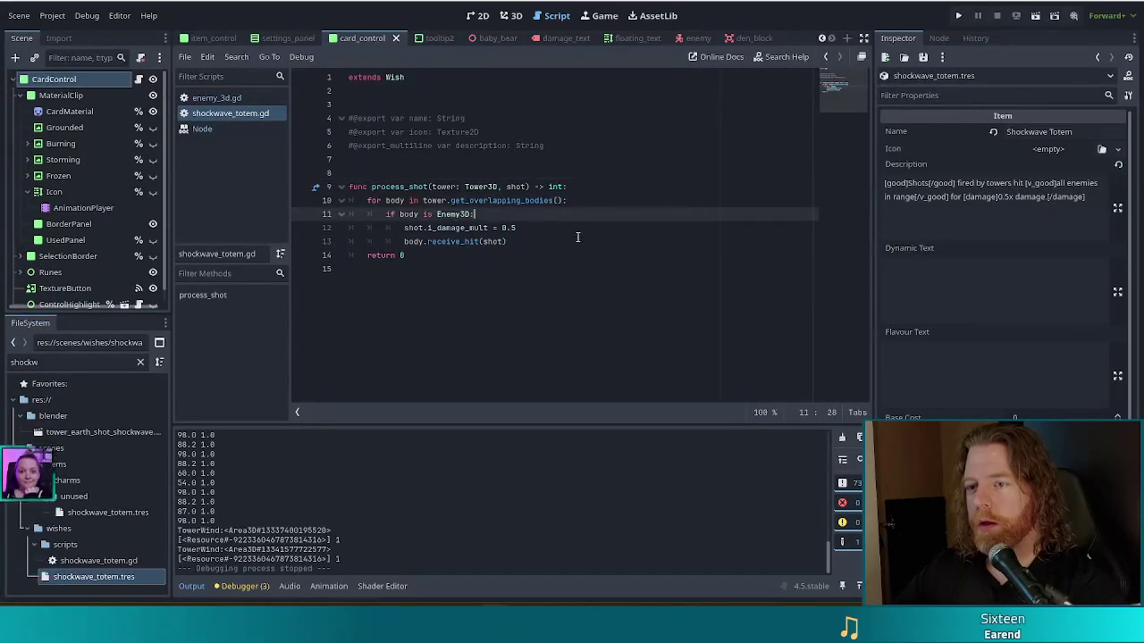
click(405, 228)
text(#)
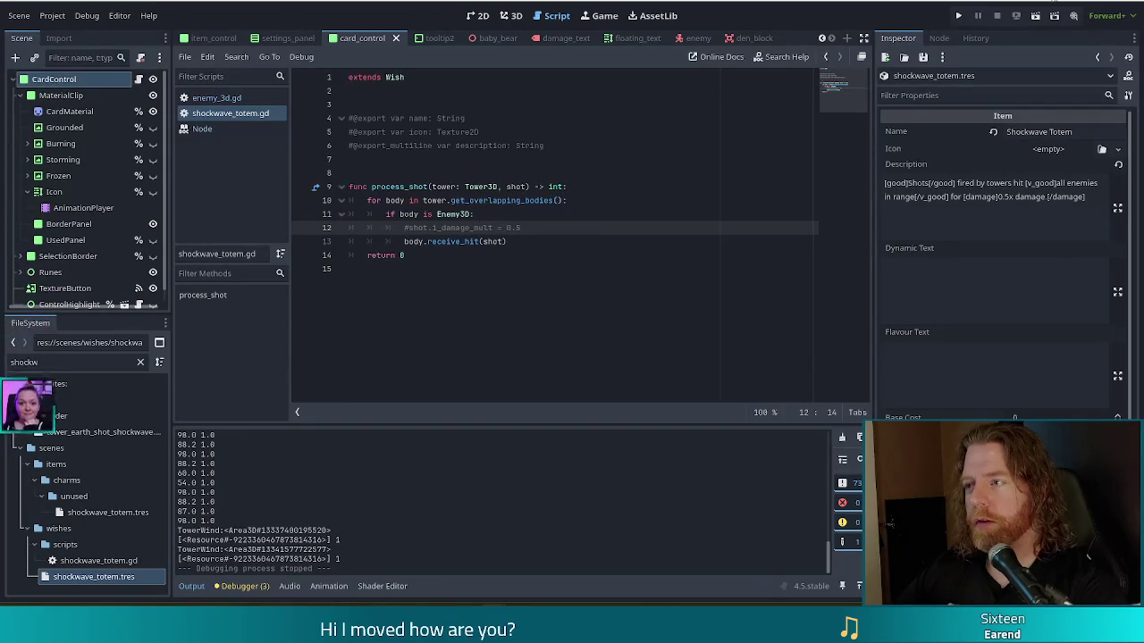
click(958, 16)
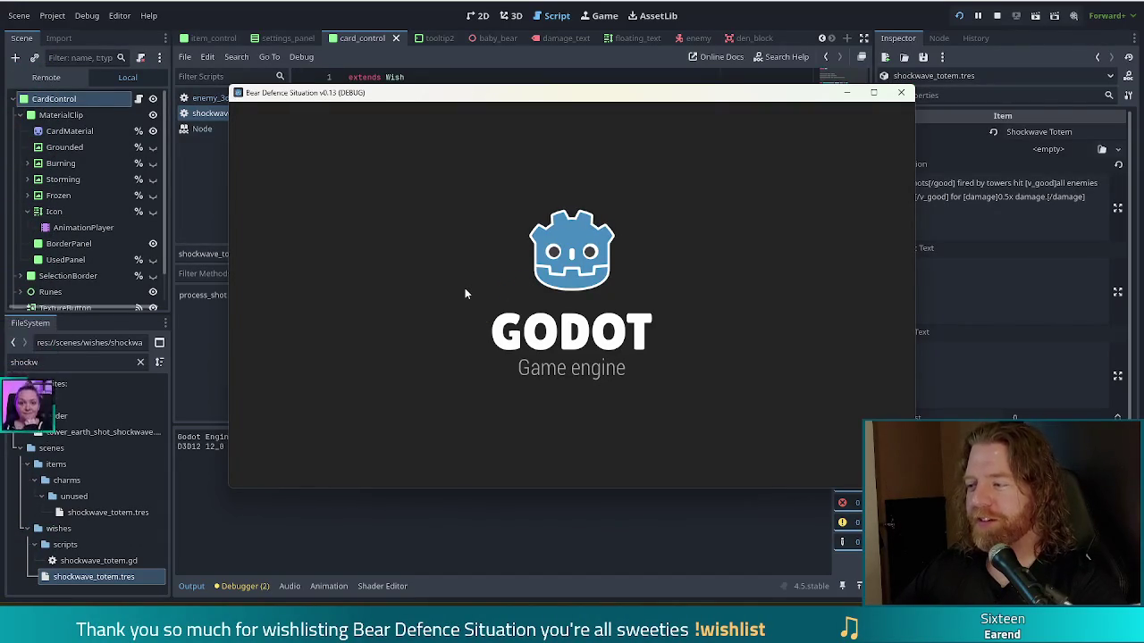
Step: Start a new game, run 'add_wish shockwave_totem' in the console, and go to the level map
click(407, 308)
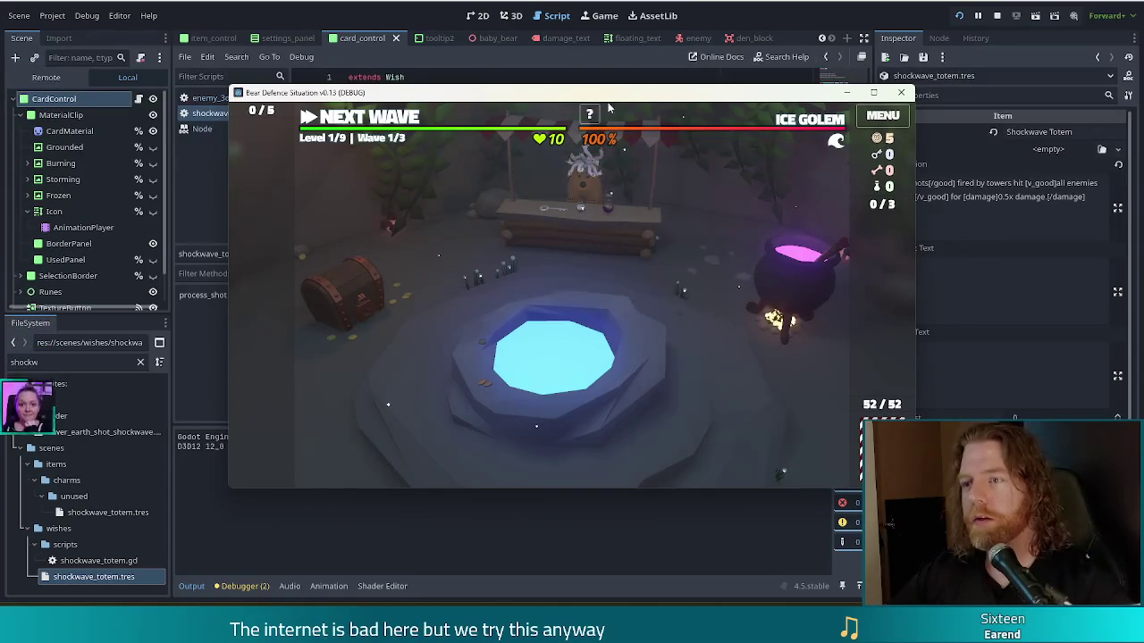
key(grave)
text(add_wish shockwav_totem)
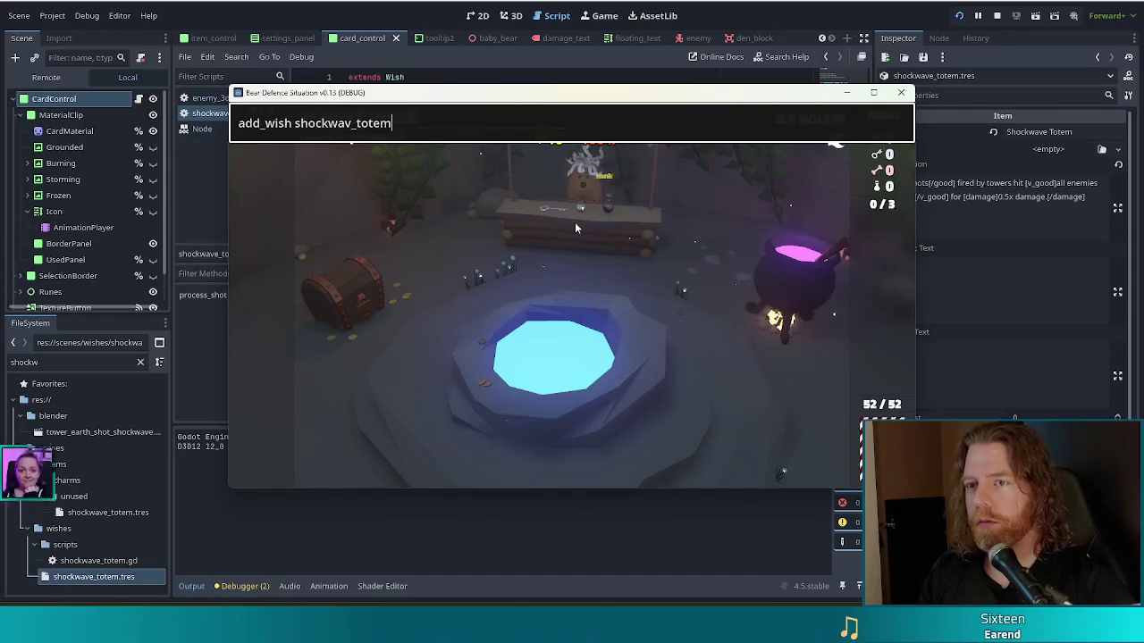
key(Home)
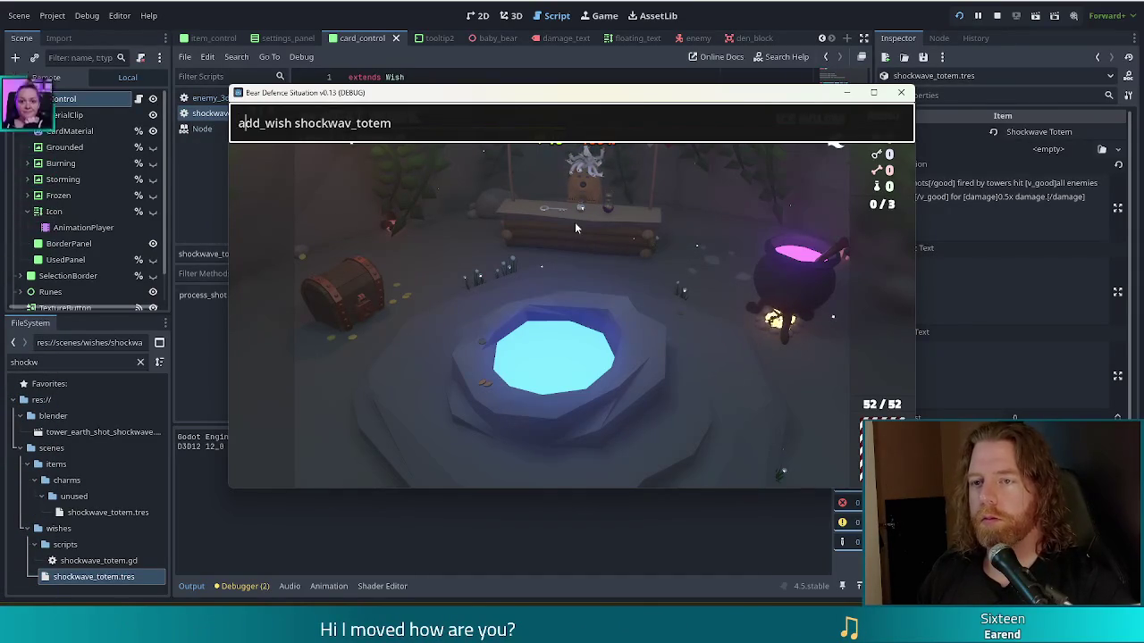
key(End)
key(Left)
key(Left)
key(Left)
text(e)
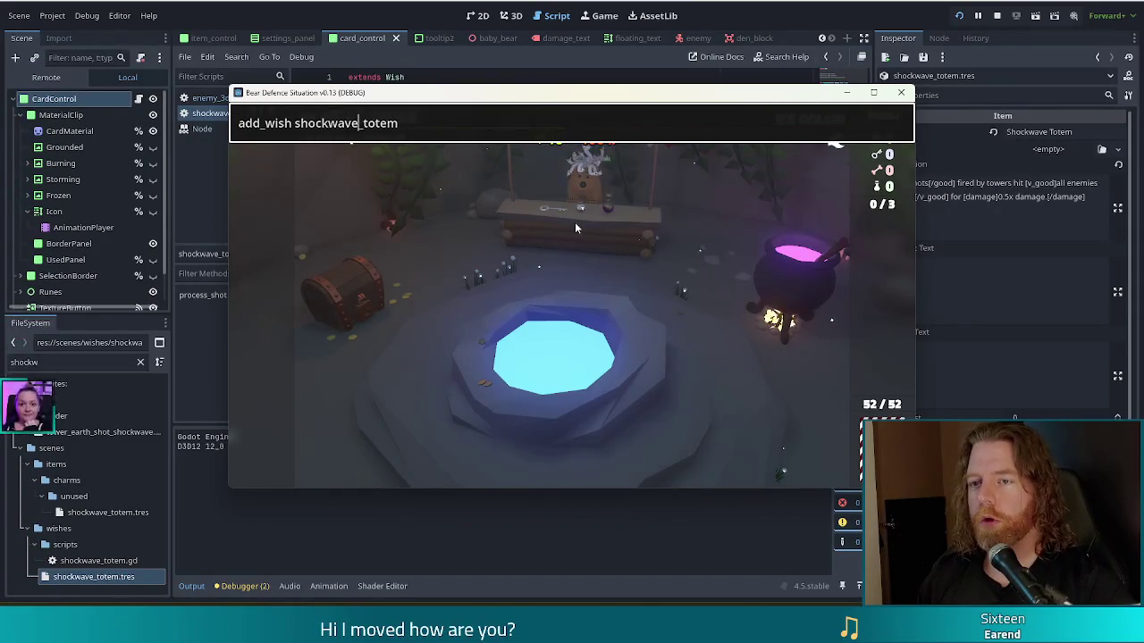
key(Return)
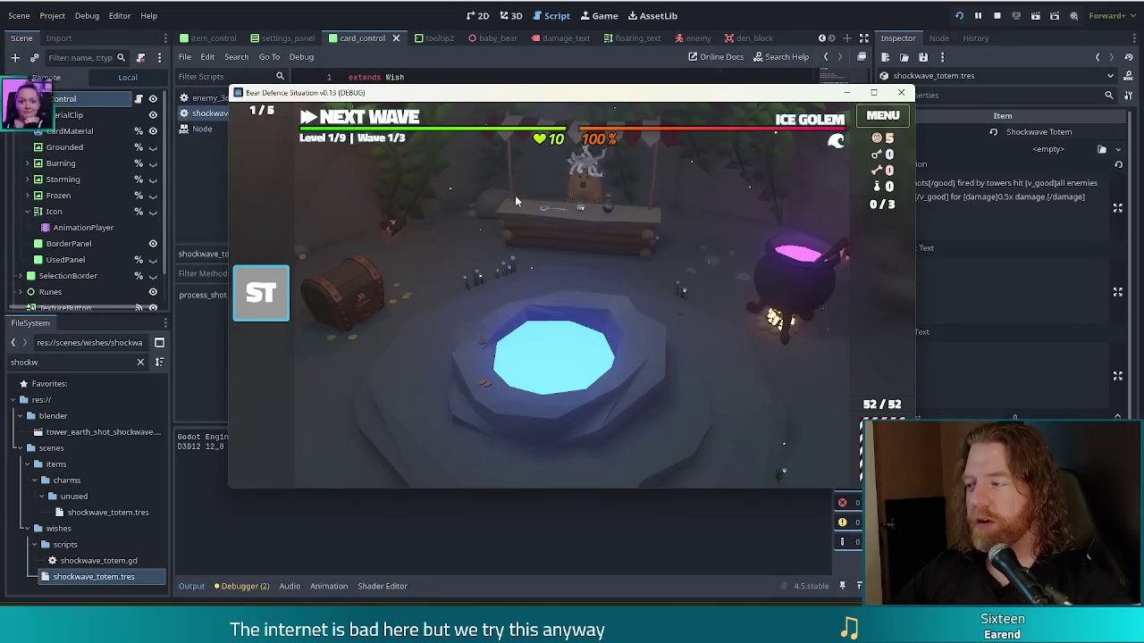
key(space)
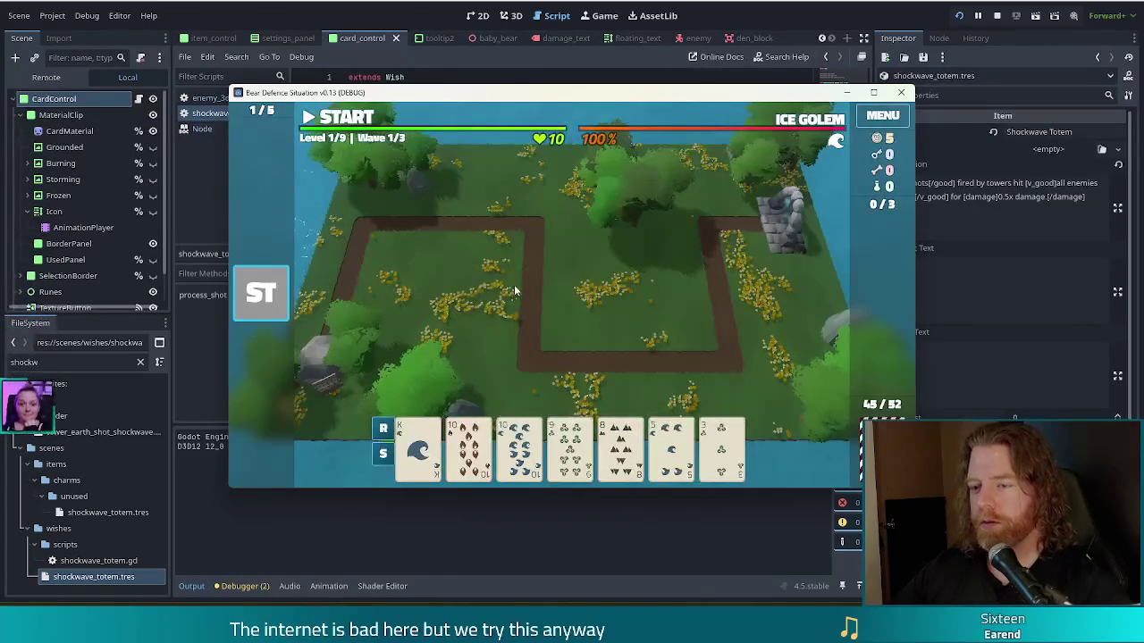
Step: Play the 10 of Fire and 10 of Water pair to build a ballista tower on the map
click(470, 447)
click(519, 447)
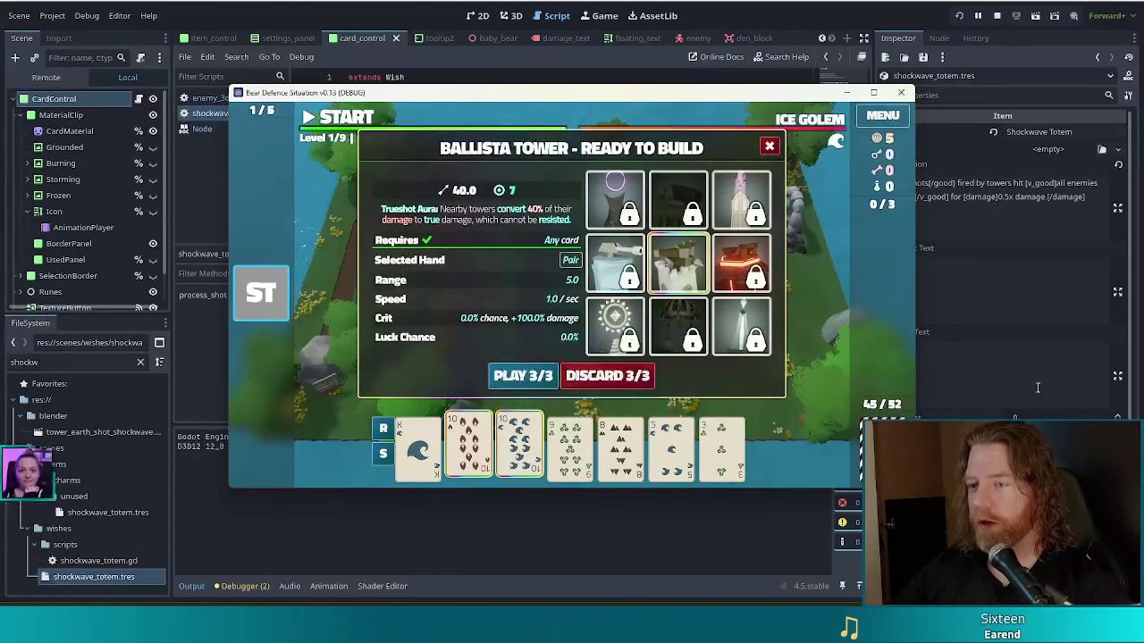
click(522, 375)
click(674, 320)
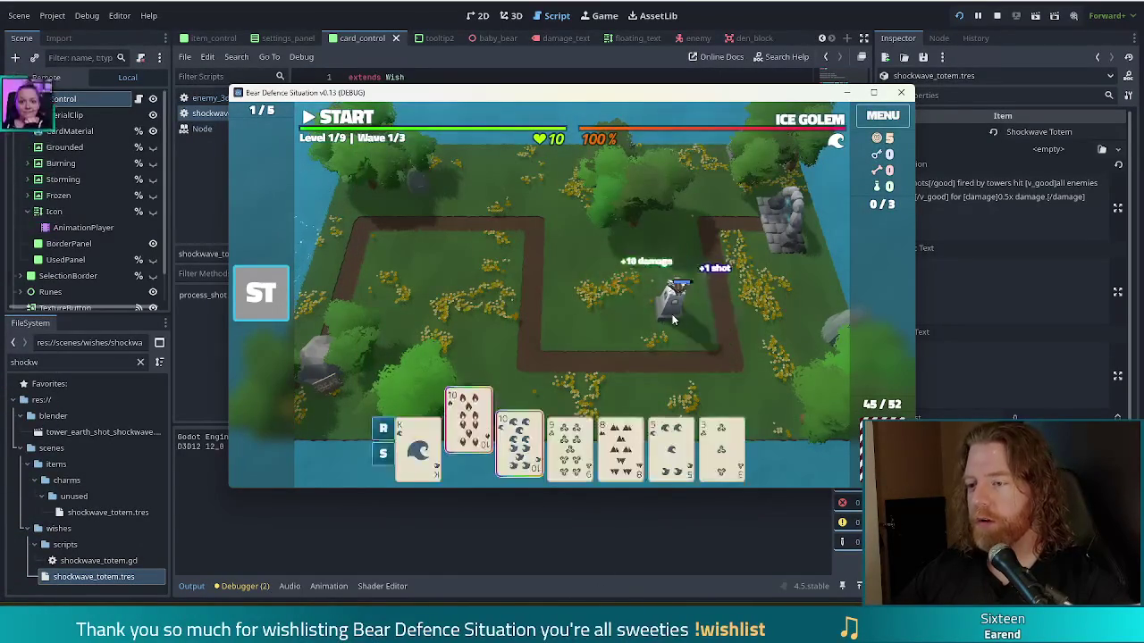
click(671, 310)
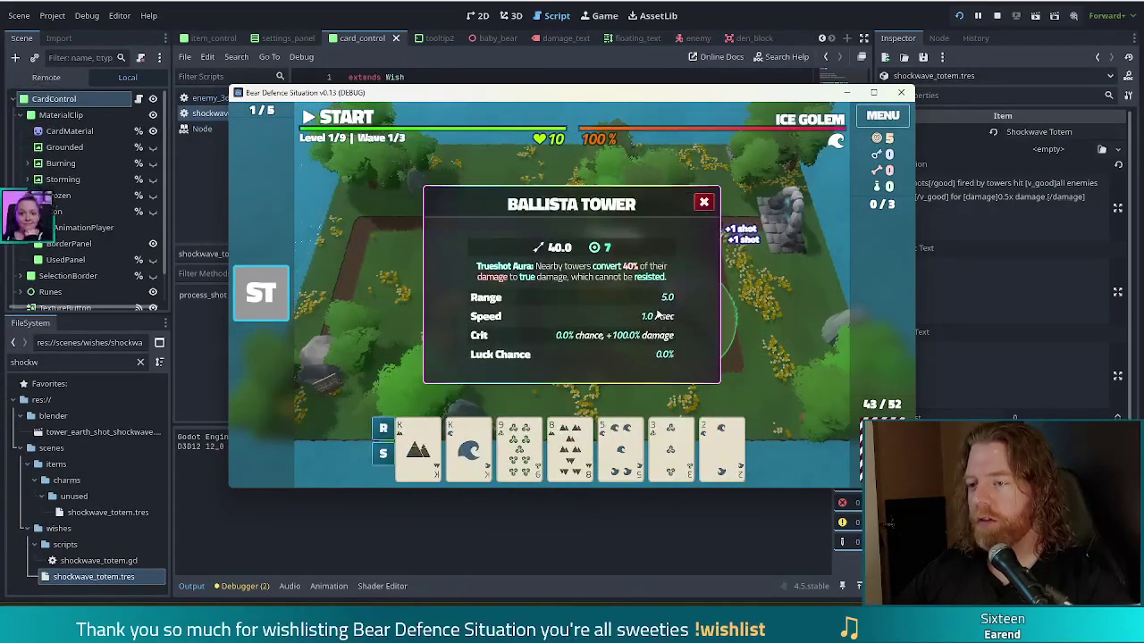
click(703, 203)
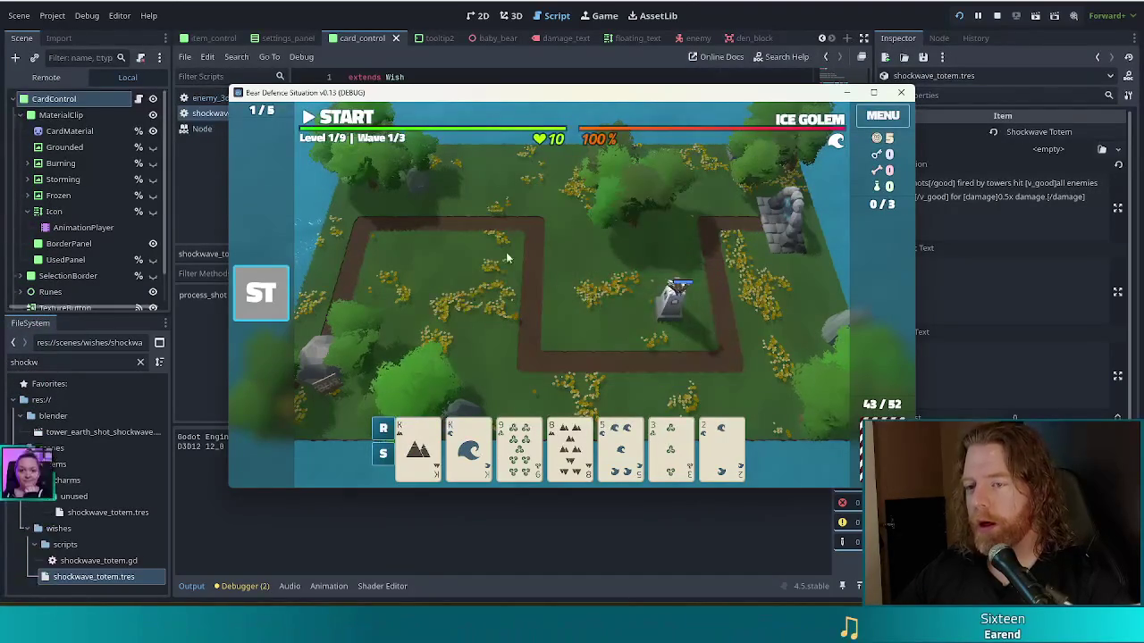
Step: Start the first wave, pause and resume it, then stop the game after '40.0 1.0' prints
key(space)
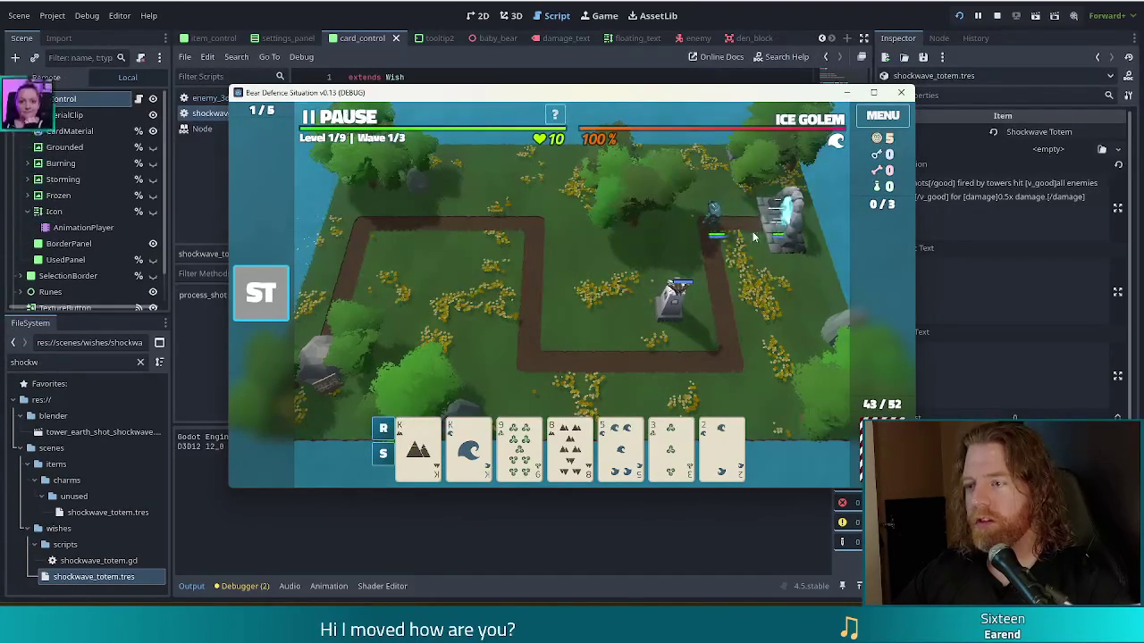
click(347, 121)
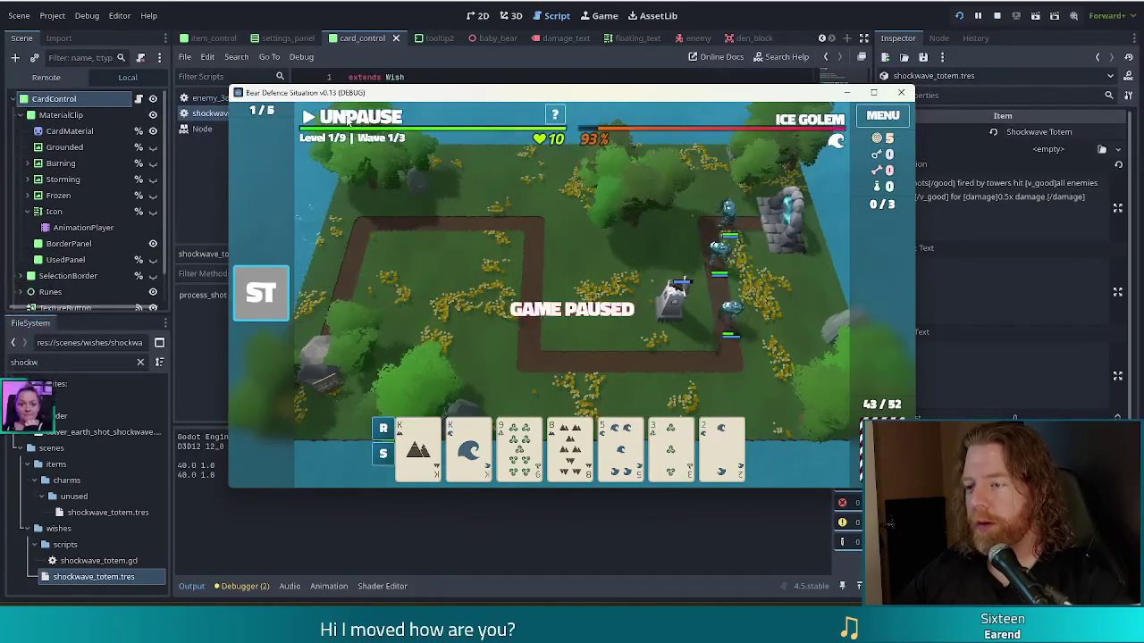
key(space)
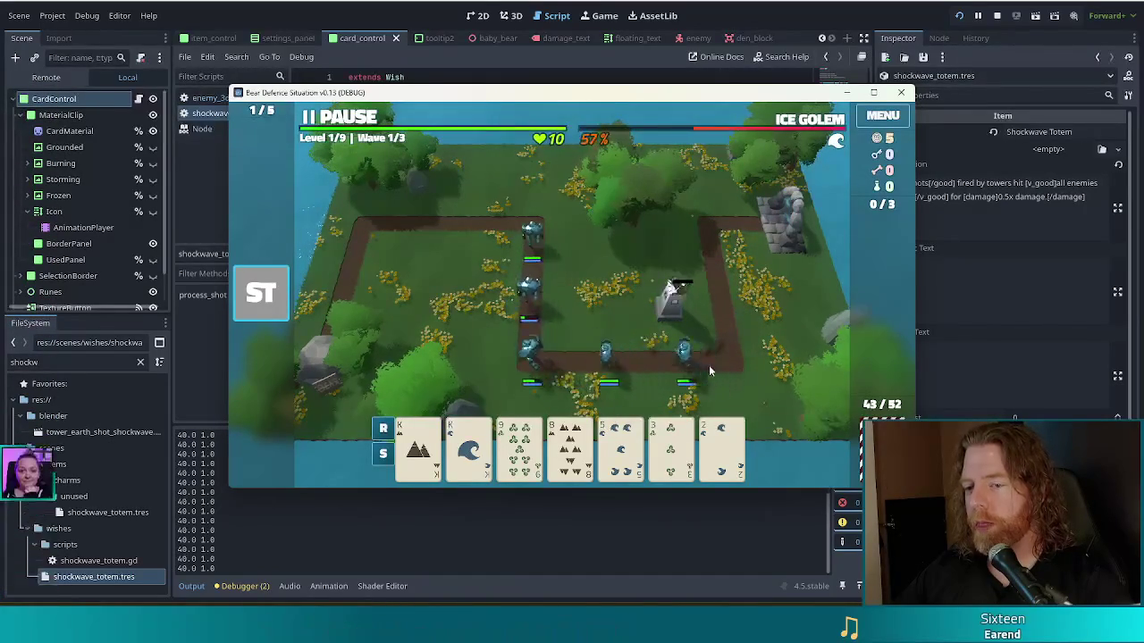
key(Escape)
key(F8)
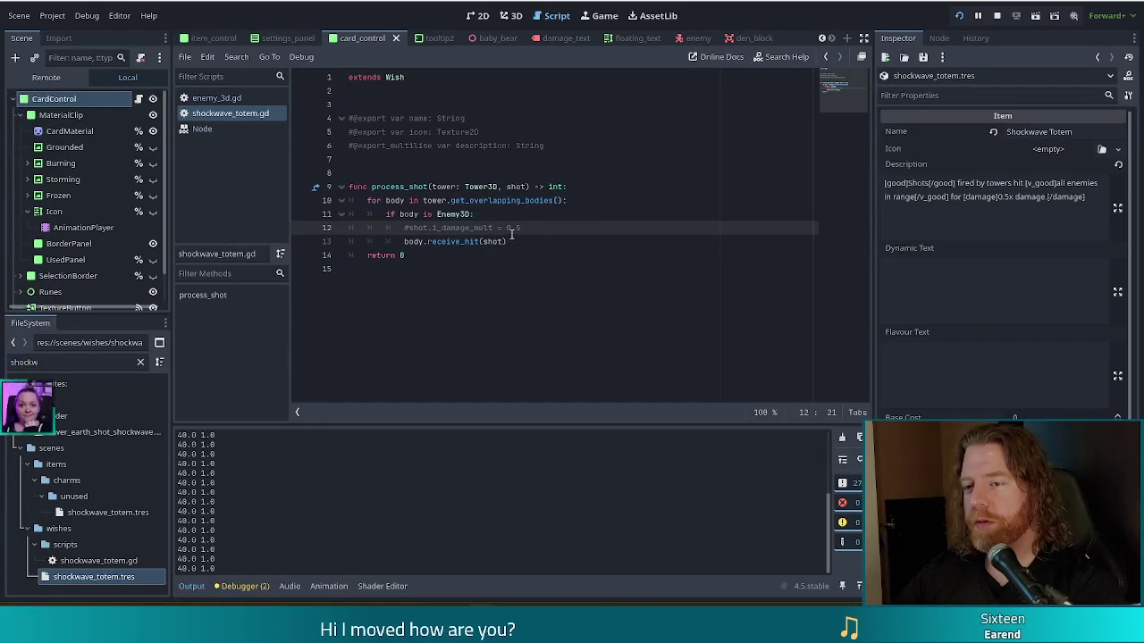
Step: Jump to receive_hit in enemy_3d.gd and delete the prints debug line at its start
click(459, 242)
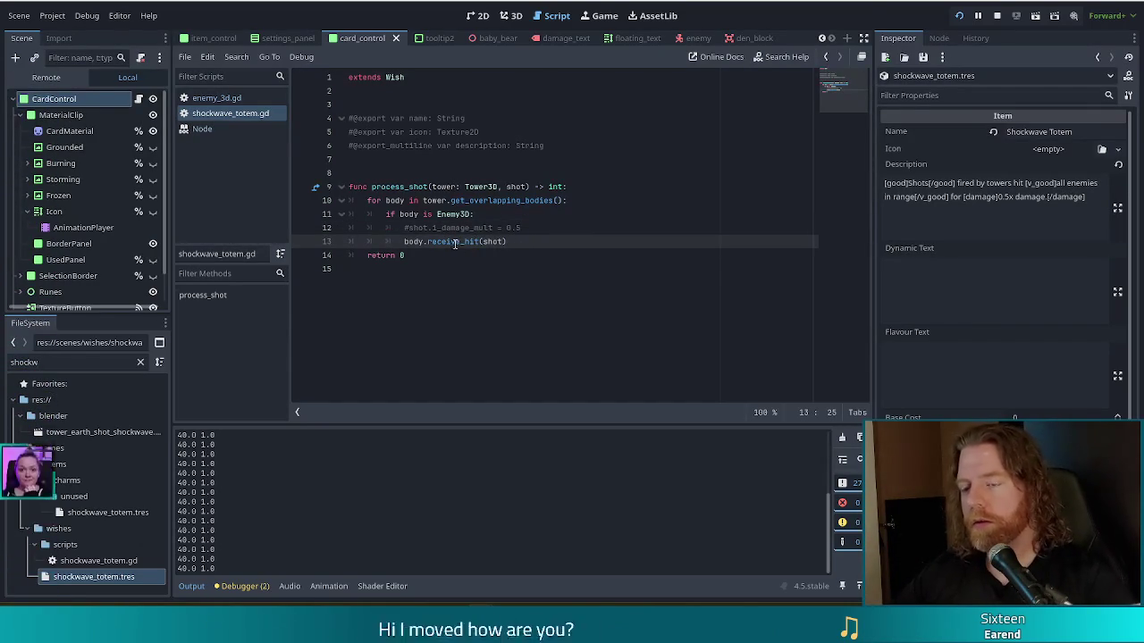
ctrl+click(460, 241)
click(516, 255)
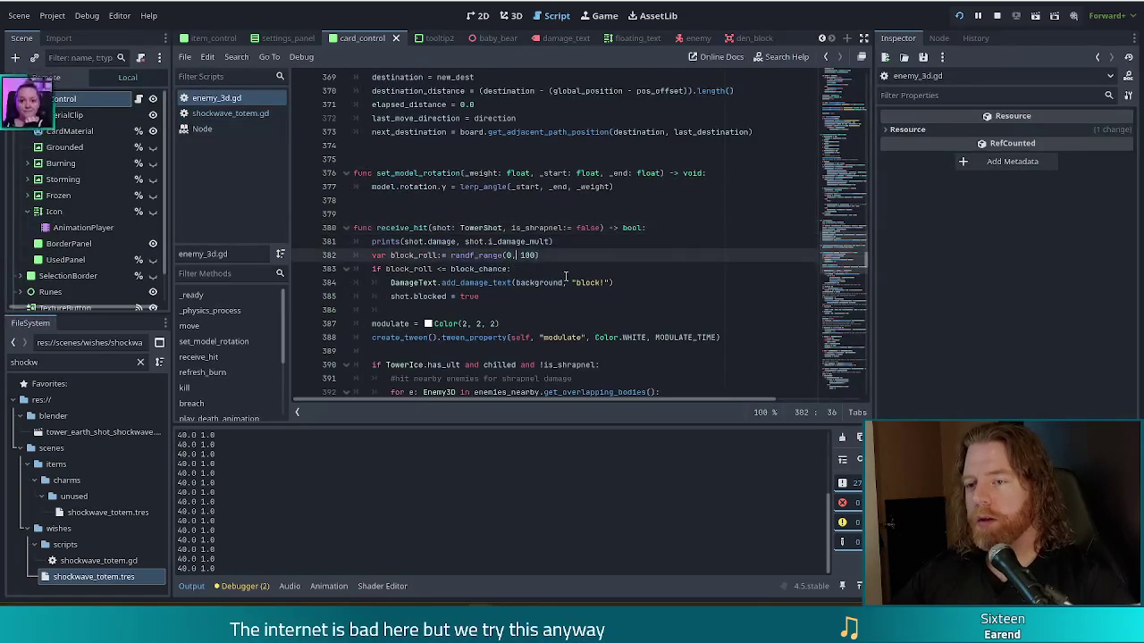
scroll(579, 256, down, 1)
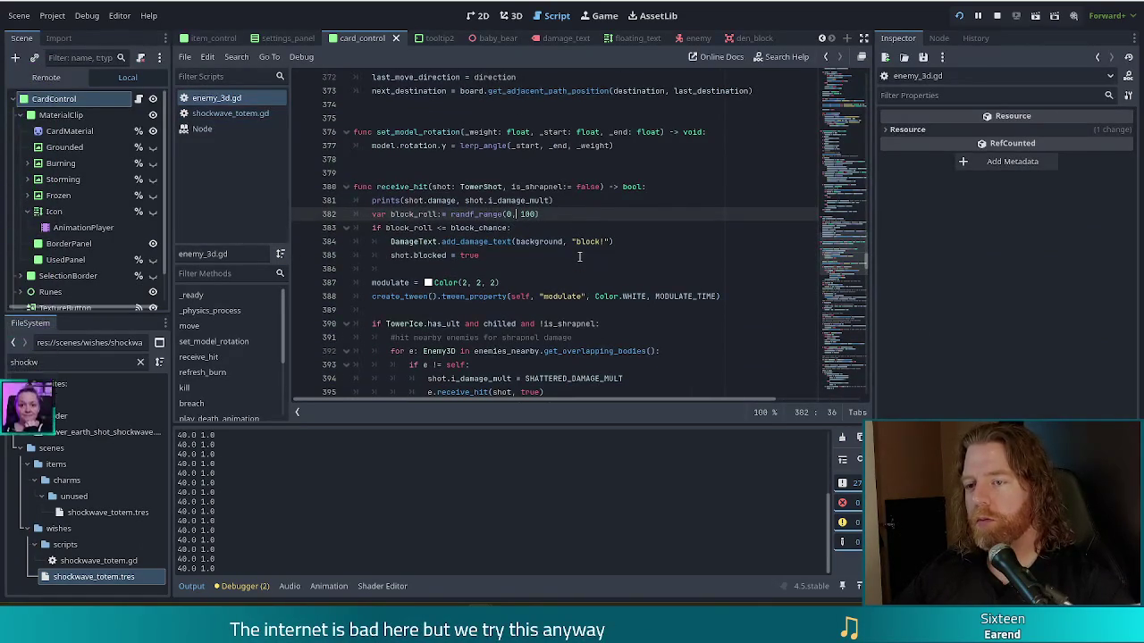
drag(576, 204, 650, 186)
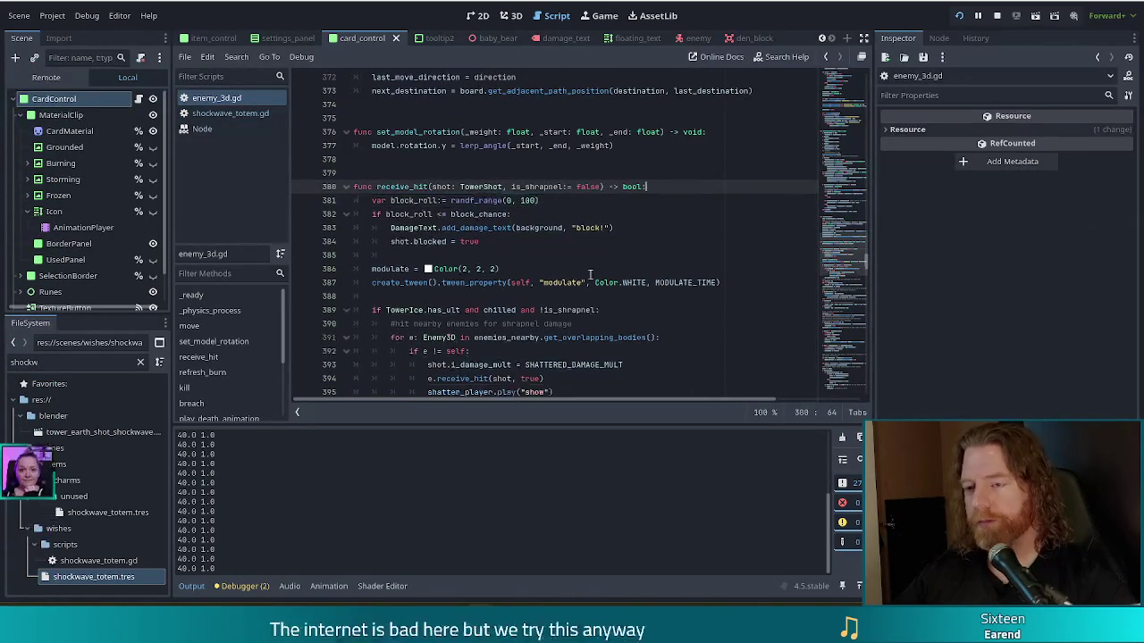
key(BackSpace)
Step: Insert an empty line after 'hit_points -= damage' in receive_hit
scroll(561, 280, down, 1)
scroll(560, 281, down, 10)
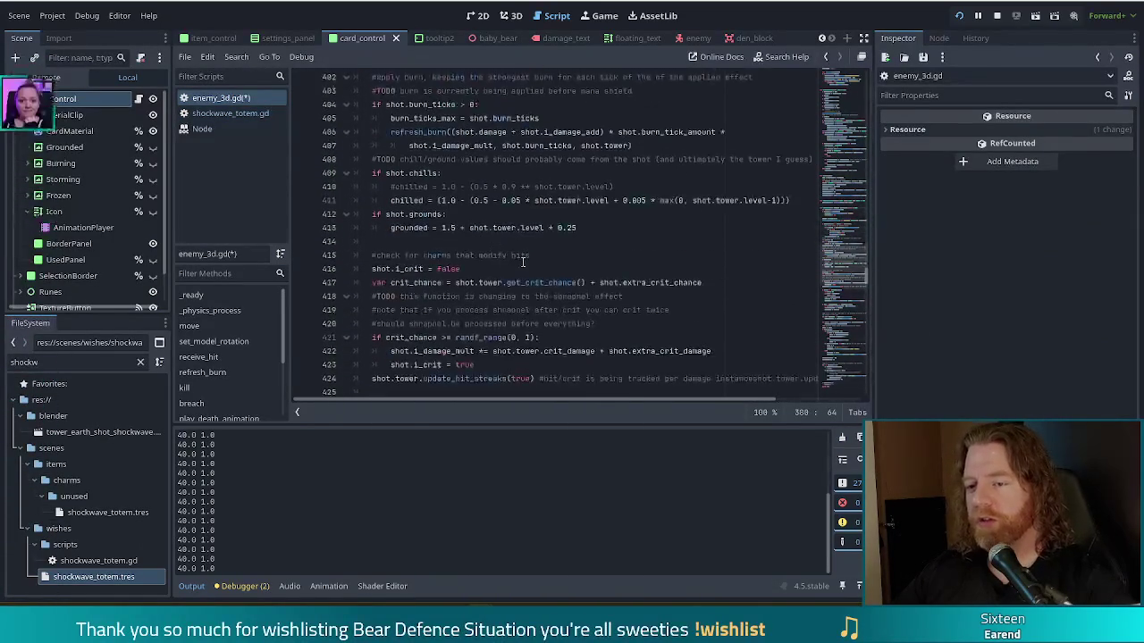
scroll(487, 257, down, 2)
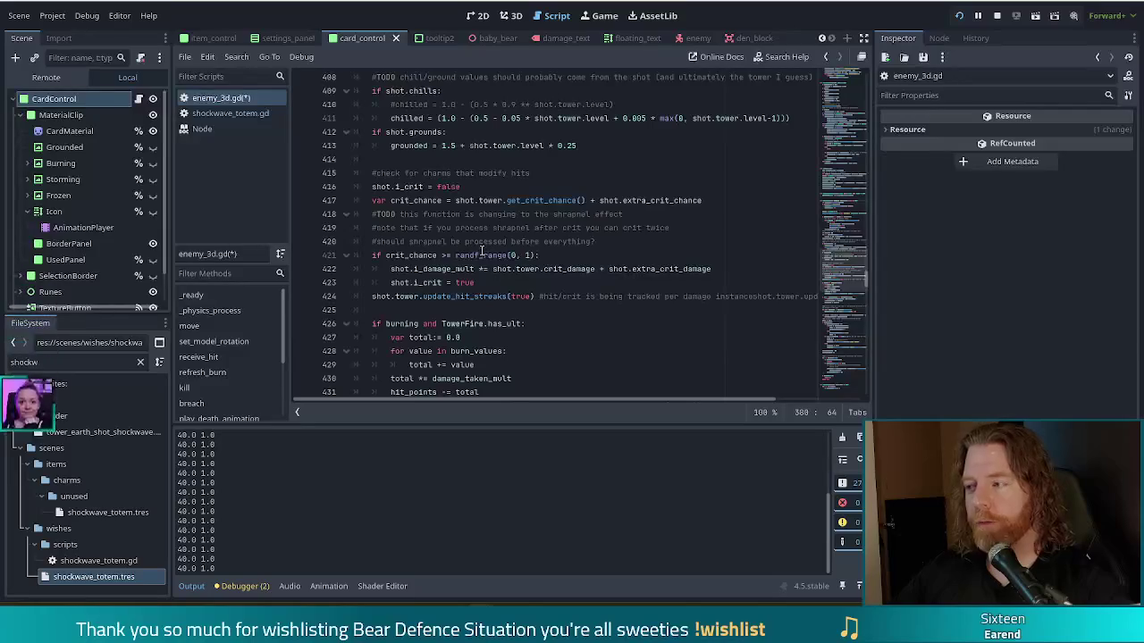
scroll(439, 269, down, 2)
click(481, 242)
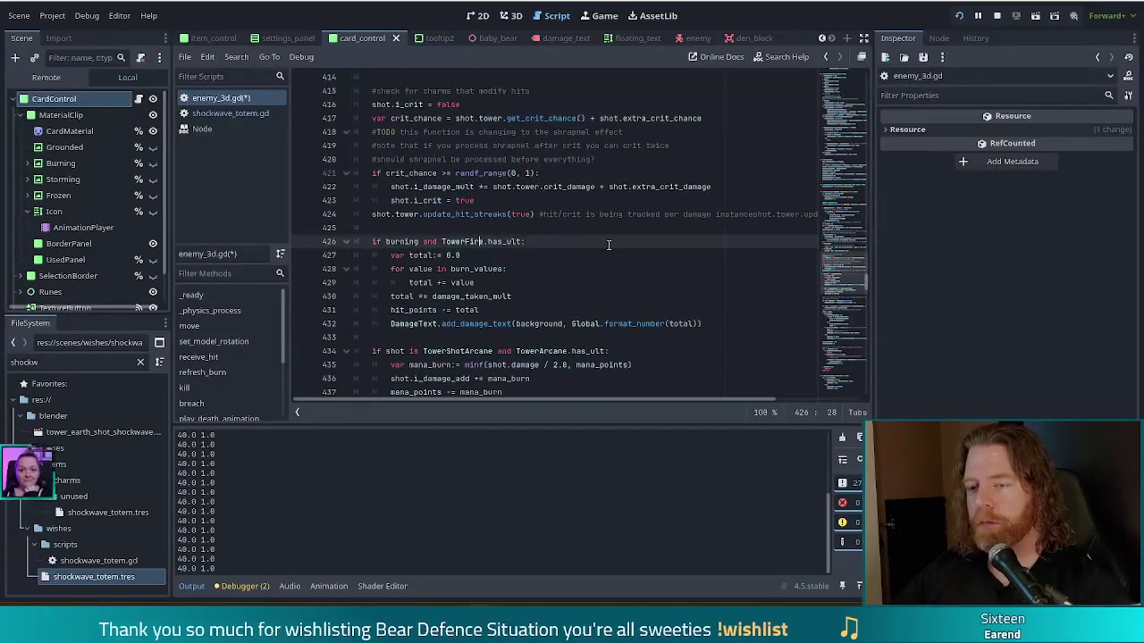
click(541, 255)
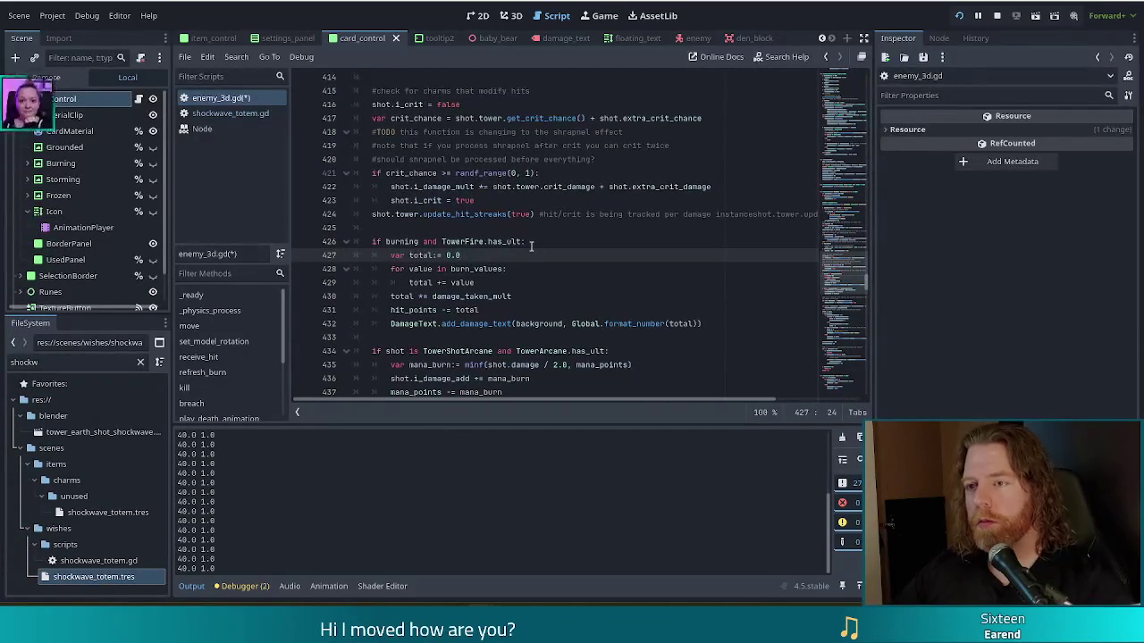
scroll(523, 240, down, 3)
scroll(524, 240, down, 5)
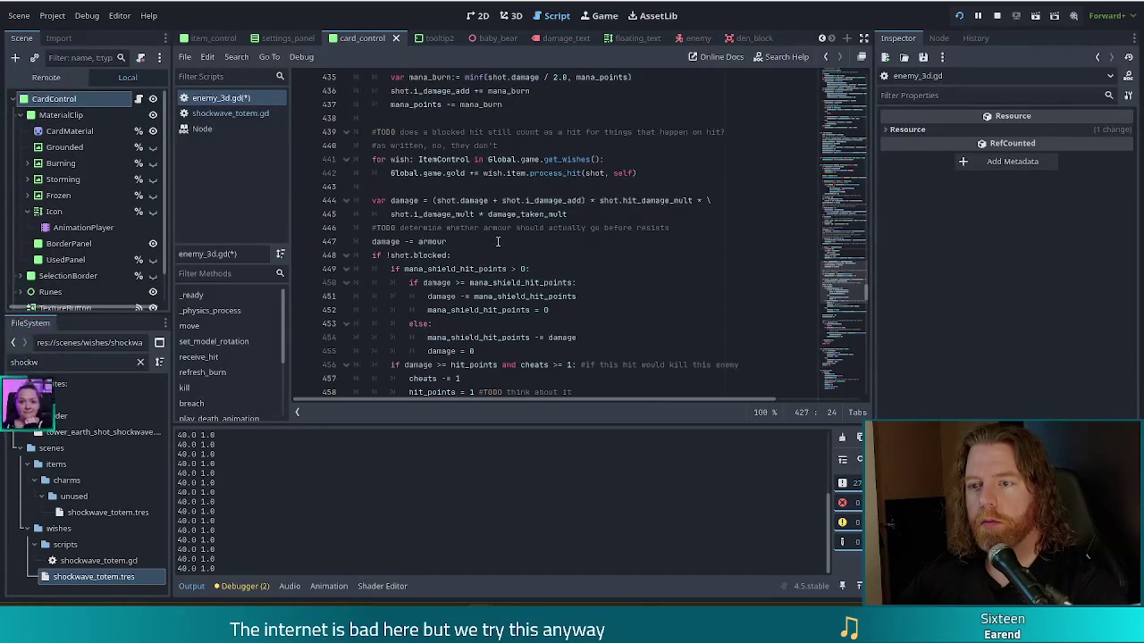
scroll(472, 242, down, 2)
click(489, 173)
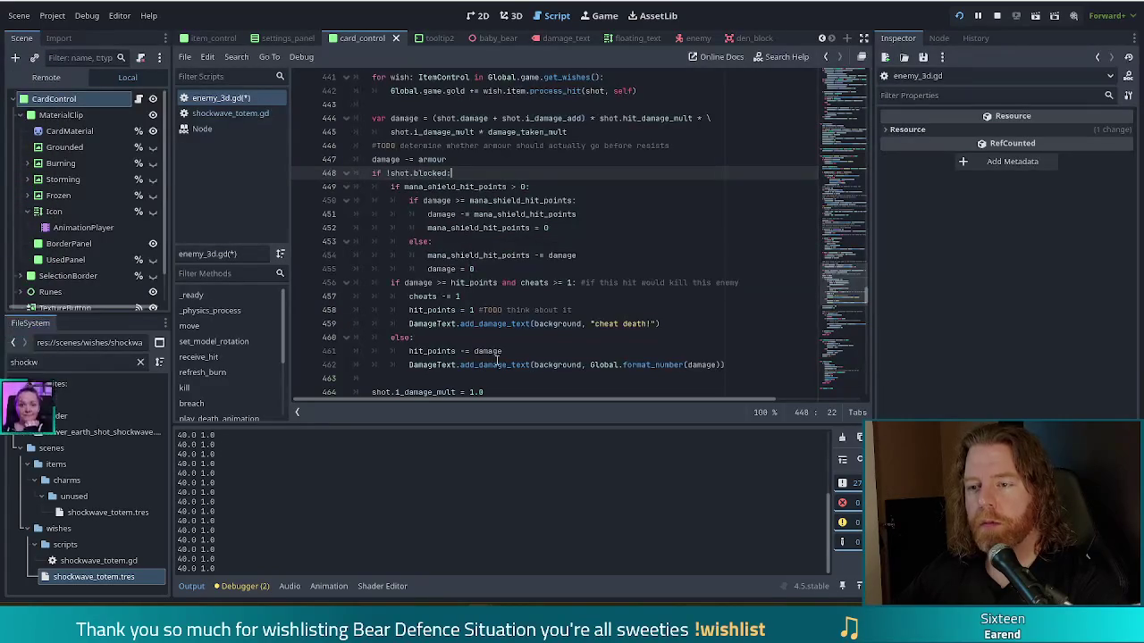
click(516, 340)
click(515, 352)
scroll(518, 350, down, 2)
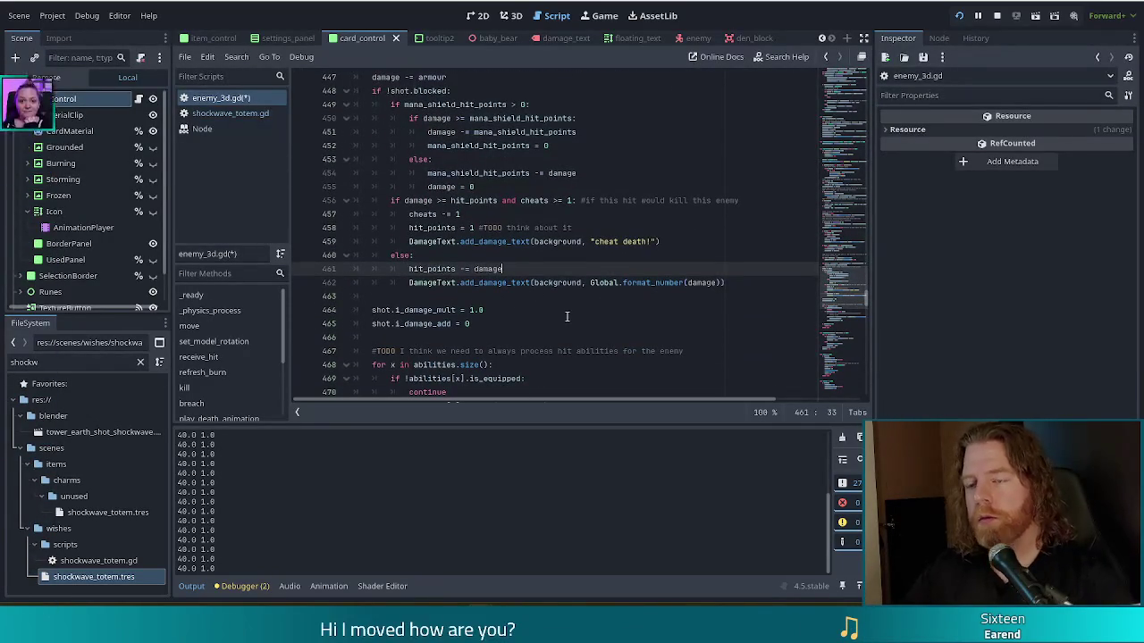
key(Return)
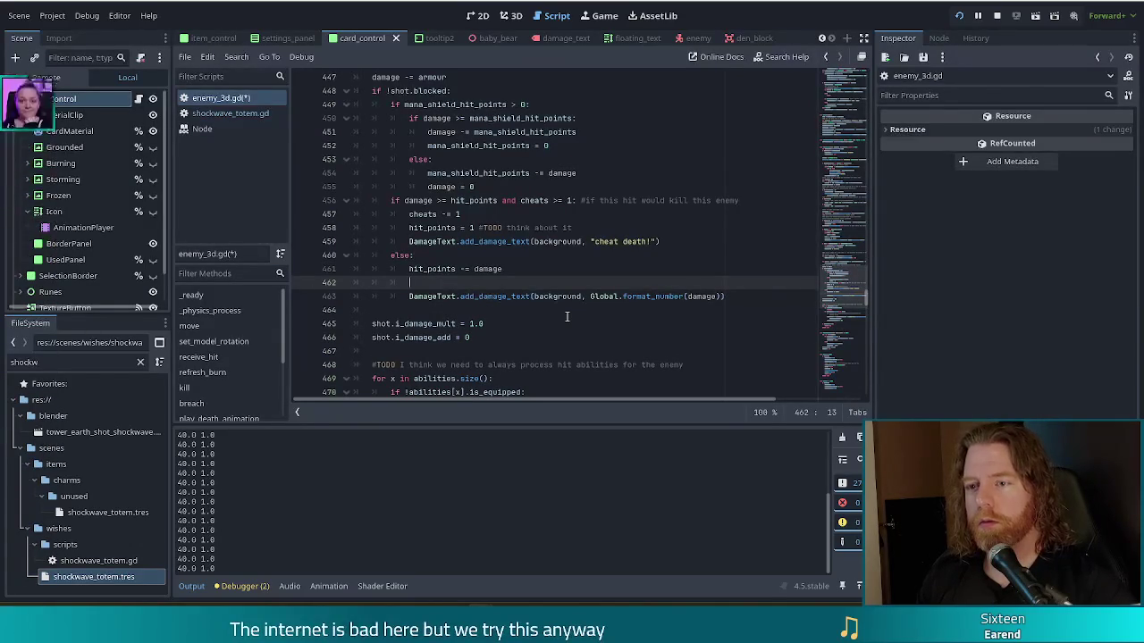
Step: Paste the prints line below 'hit_points -= damage', change it to prints(damage), and save
text(prints(shot.damage, shot.i_damage_mult))
key(Tab)
key(Tab)
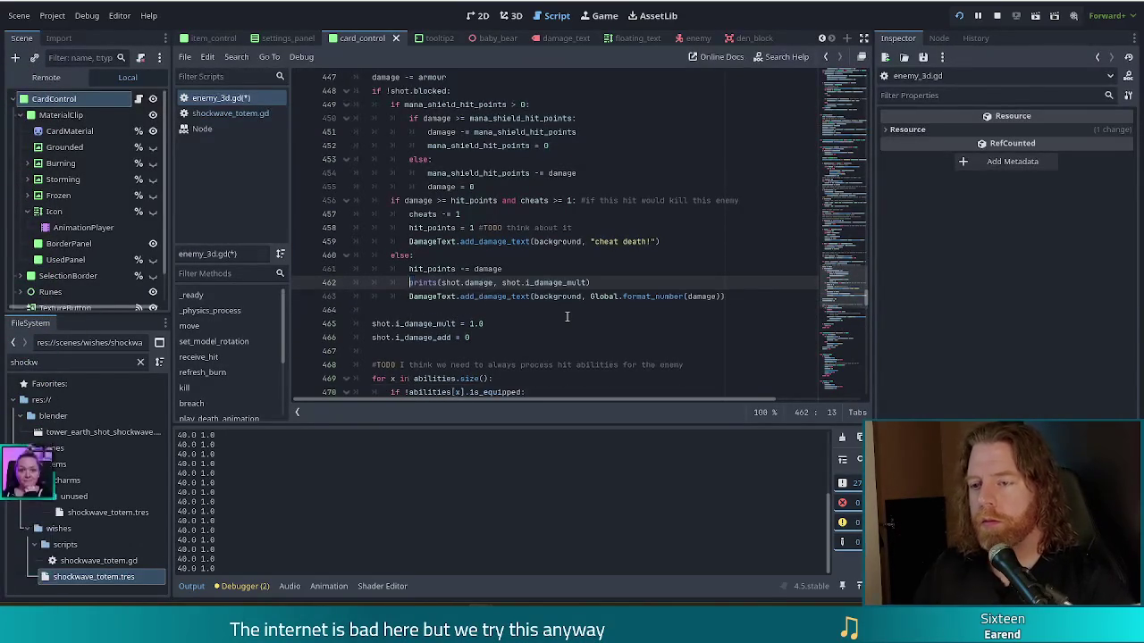
key(Up)
key(ctrl+shift+k)
scroll(491, 284, up, 5)
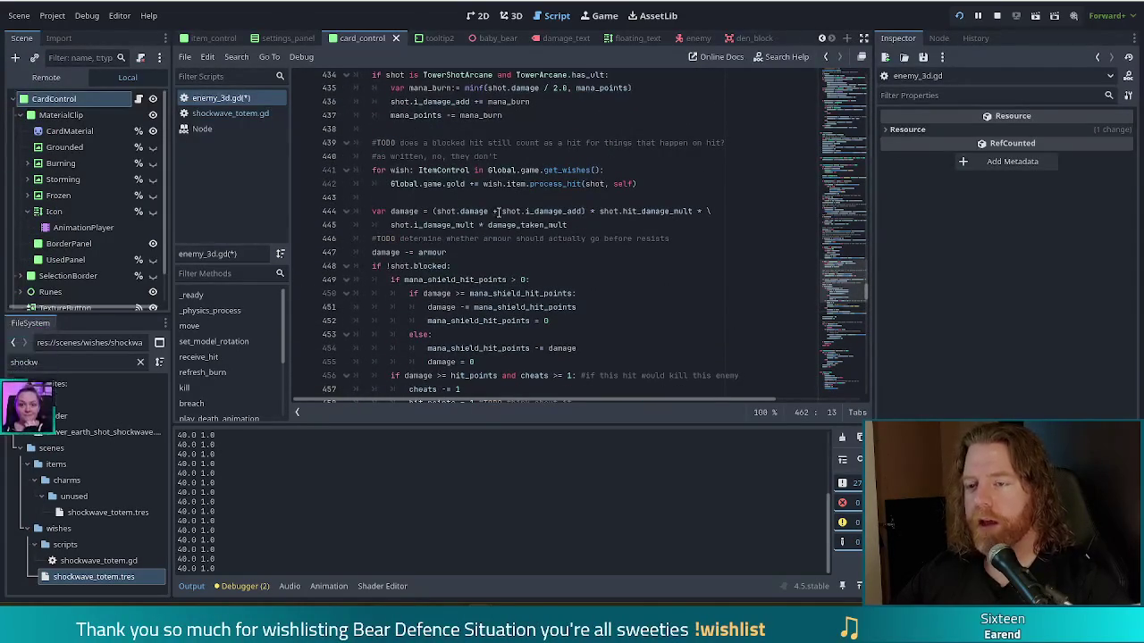
scroll(414, 214, down, 4)
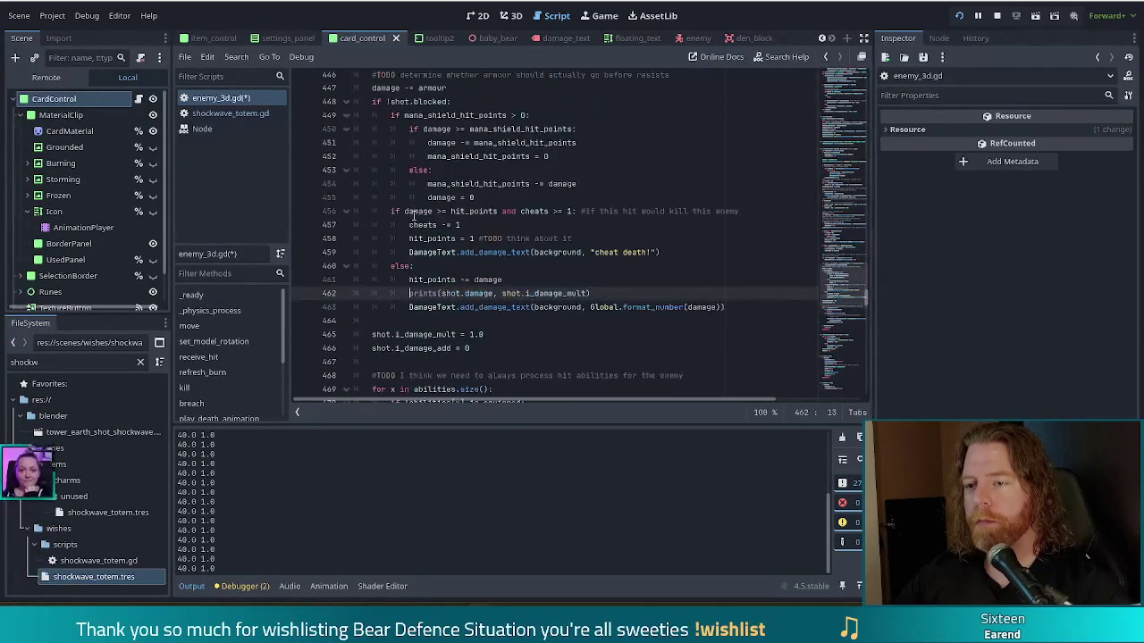
drag(441, 294, 588, 294)
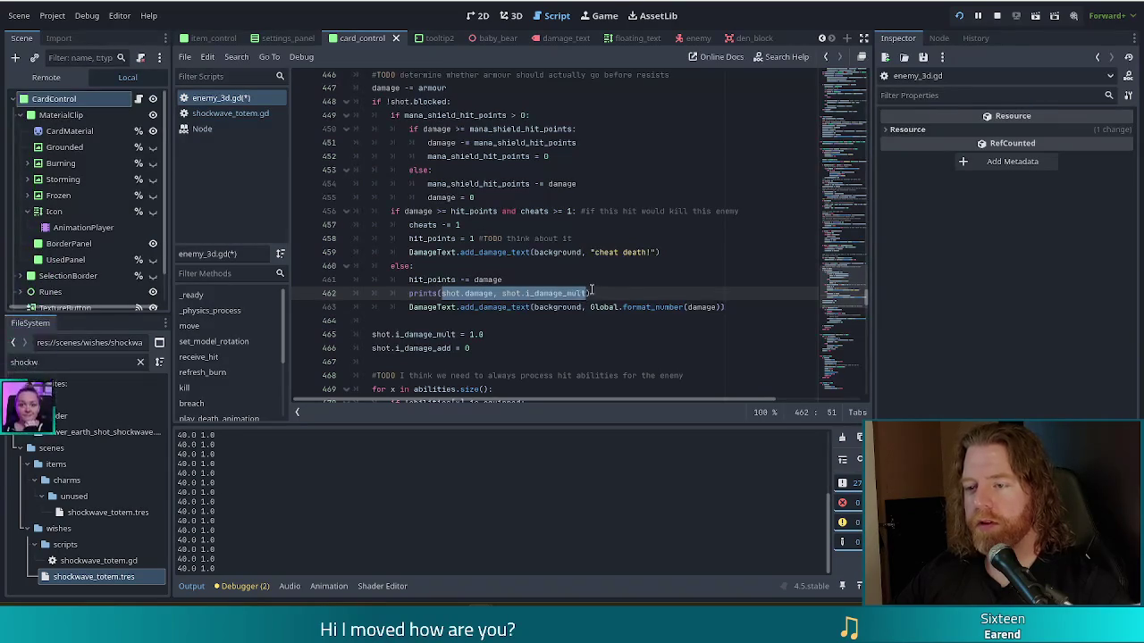
key(BackSpace)
text(damage))
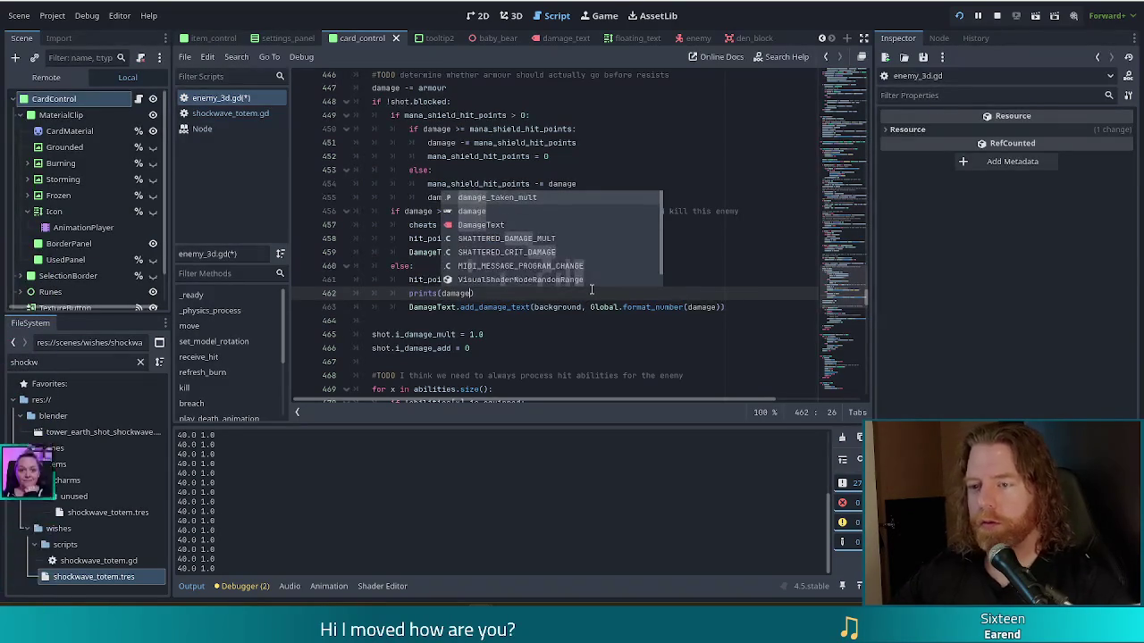
key(ctrl+s)
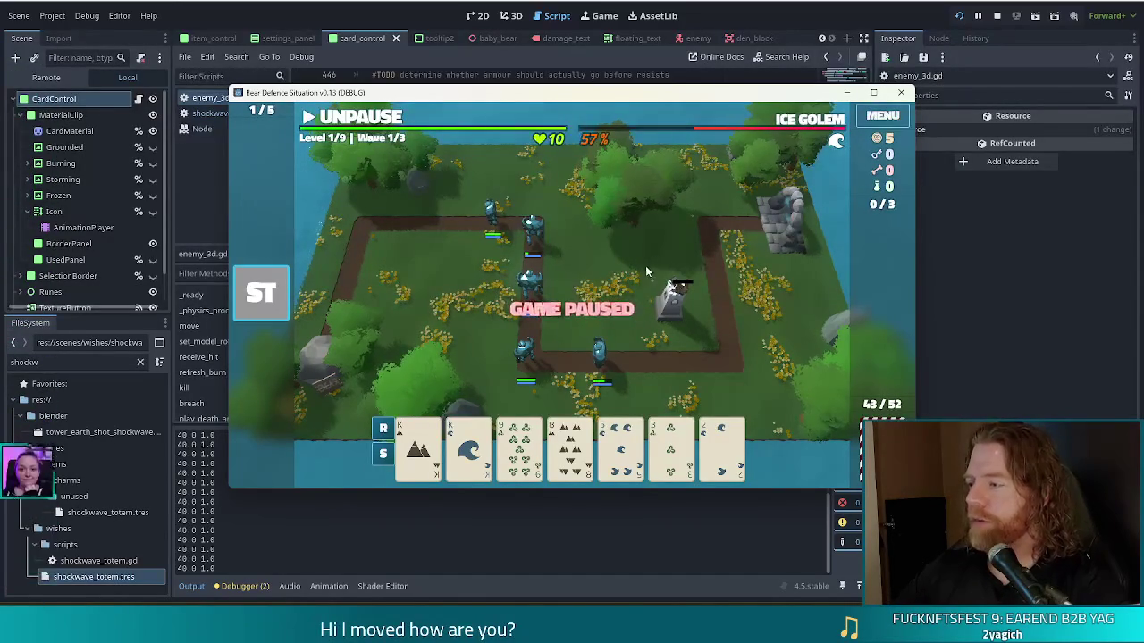
Step: Nudge the game window up and bring up the Ballista Tower's Ready to Build panel
drag(625, 96, 627, 78)
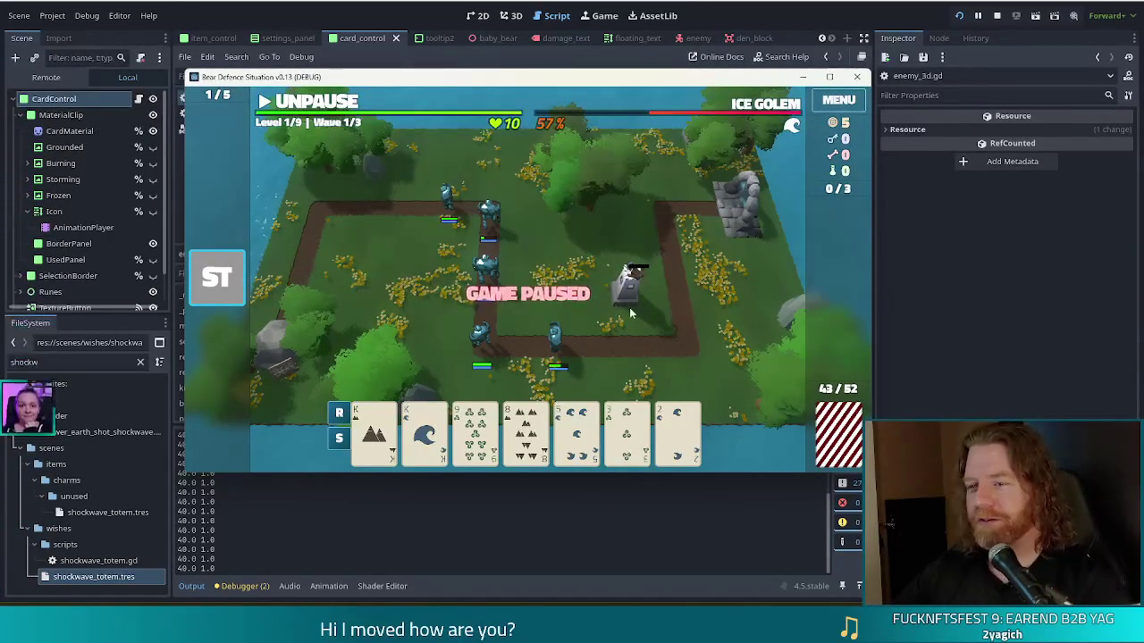
click(414, 385)
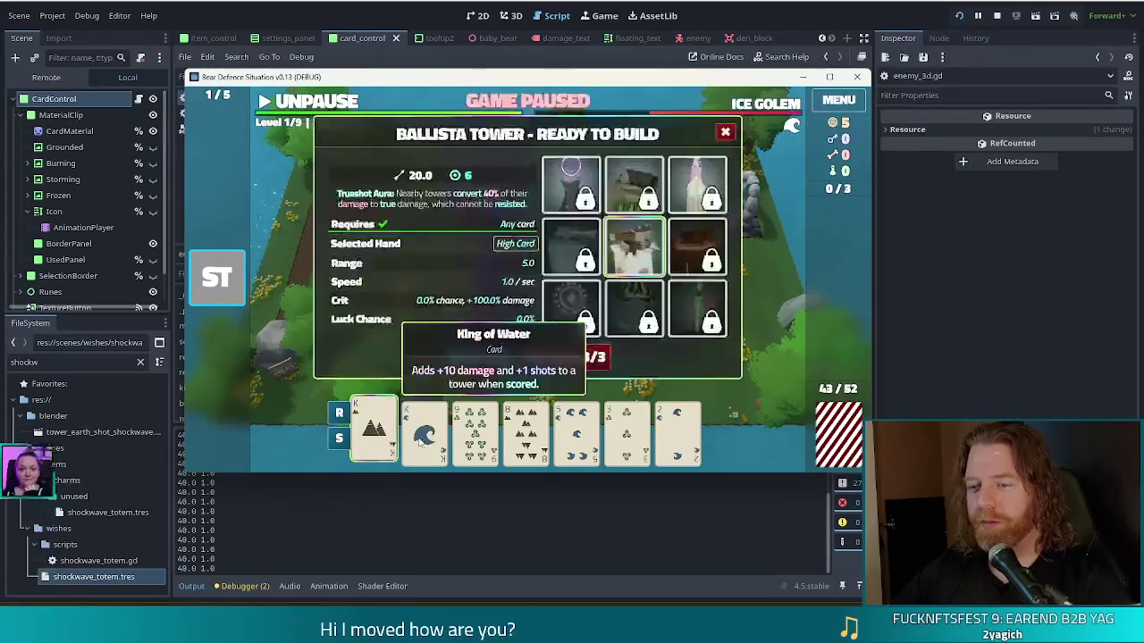
Step: Build a second Ballista Tower at the path's upper-left bend and unpause the game
click(478, 360)
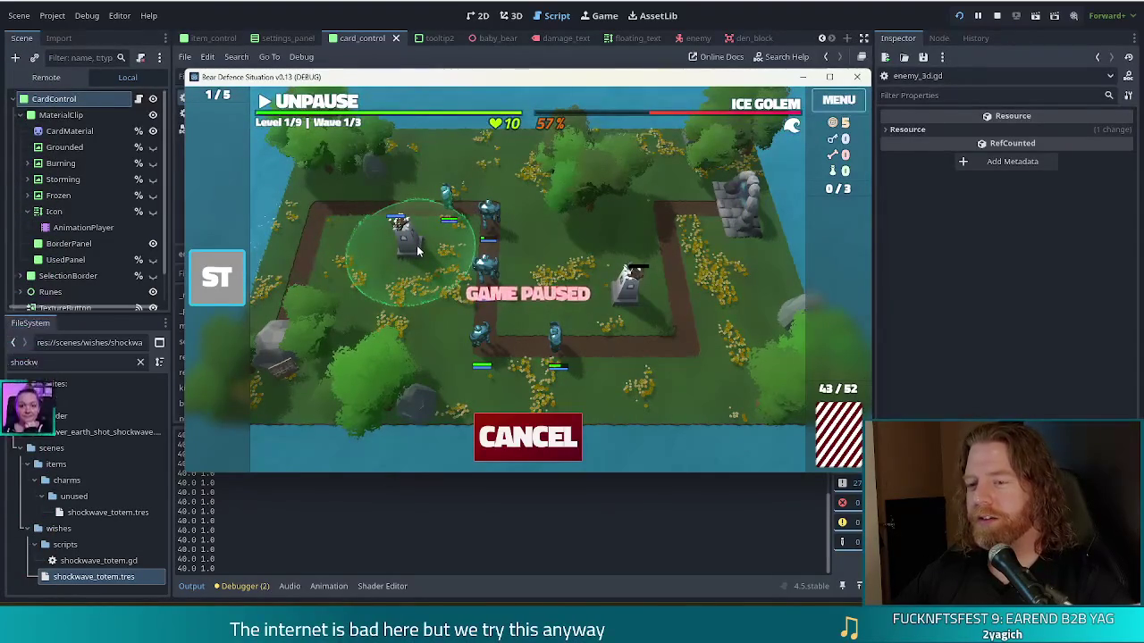
click(417, 245)
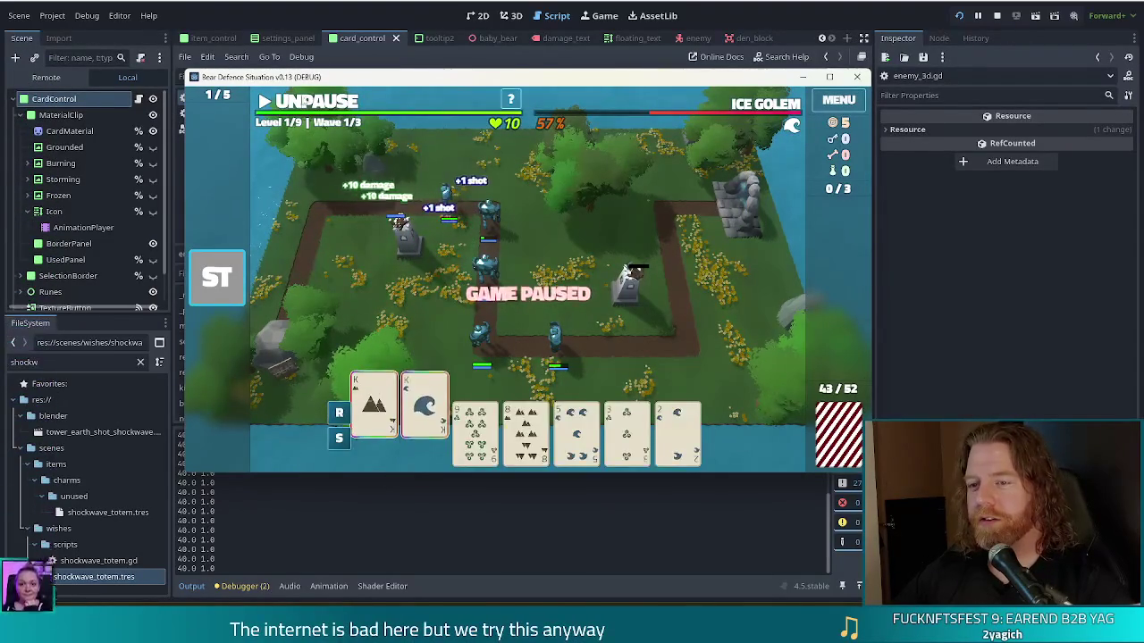
click(314, 104)
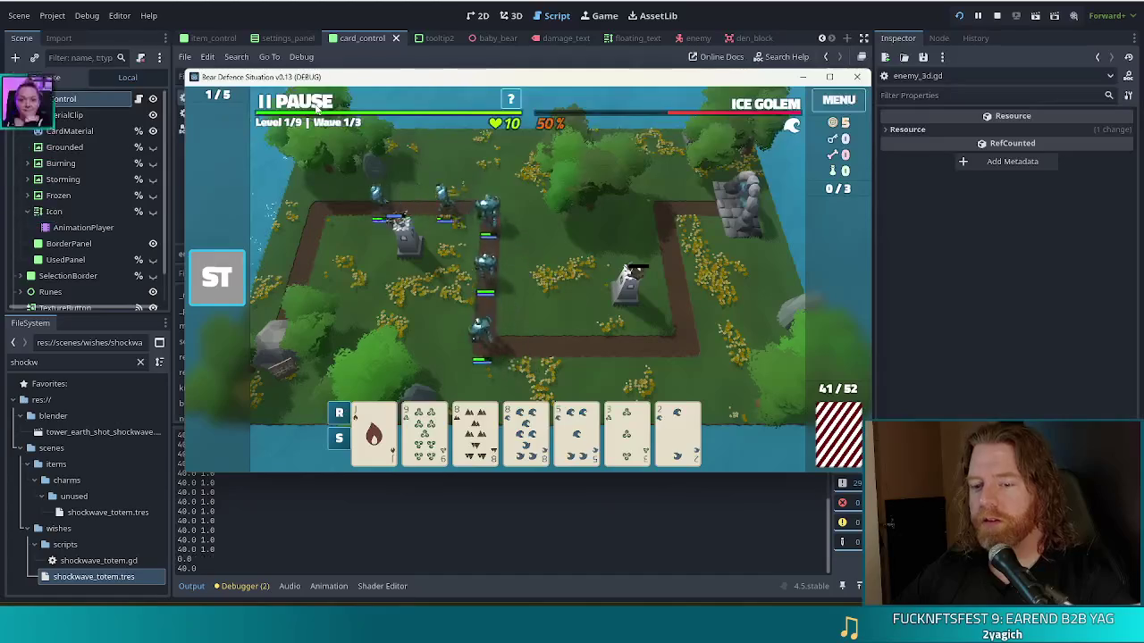
Step: Pause the game again partway through wave 1/3, at 47%
click(318, 105)
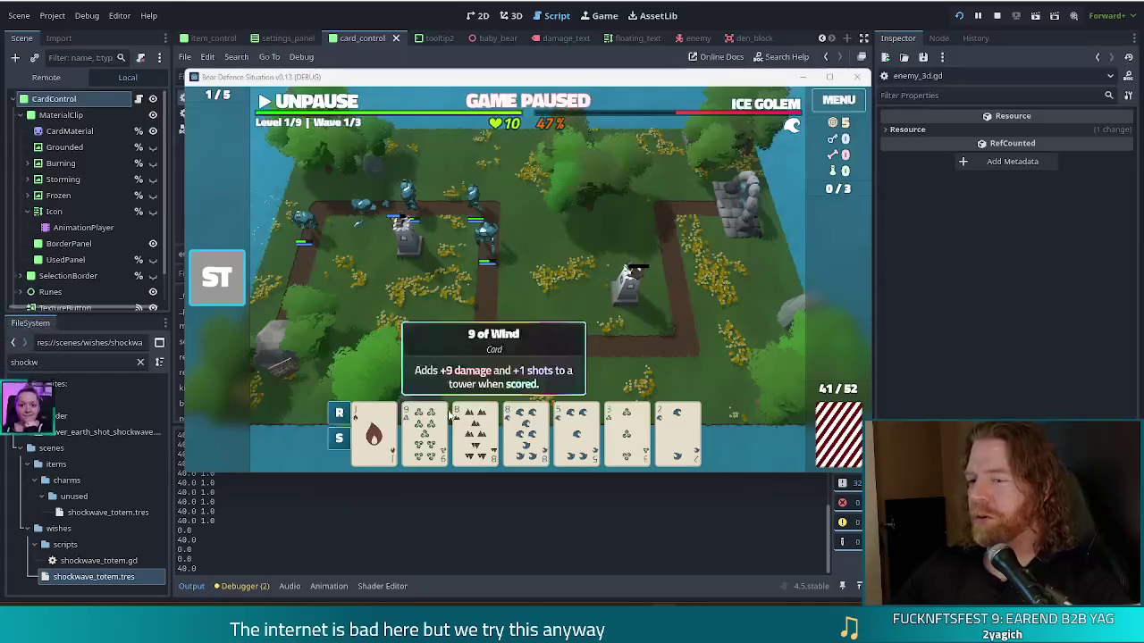
Step: Delete the prints(damage) debug line following 'hit_points -= damage' in receive_hit's else branch
click(490, 7)
click(565, 227)
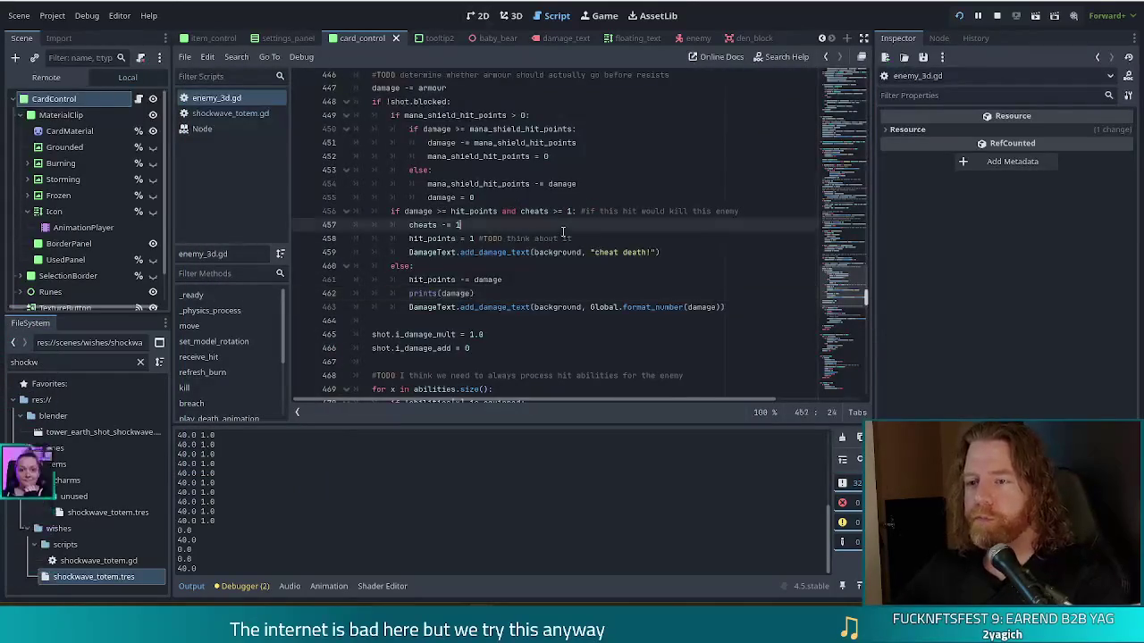
scroll(563, 241, up, 4)
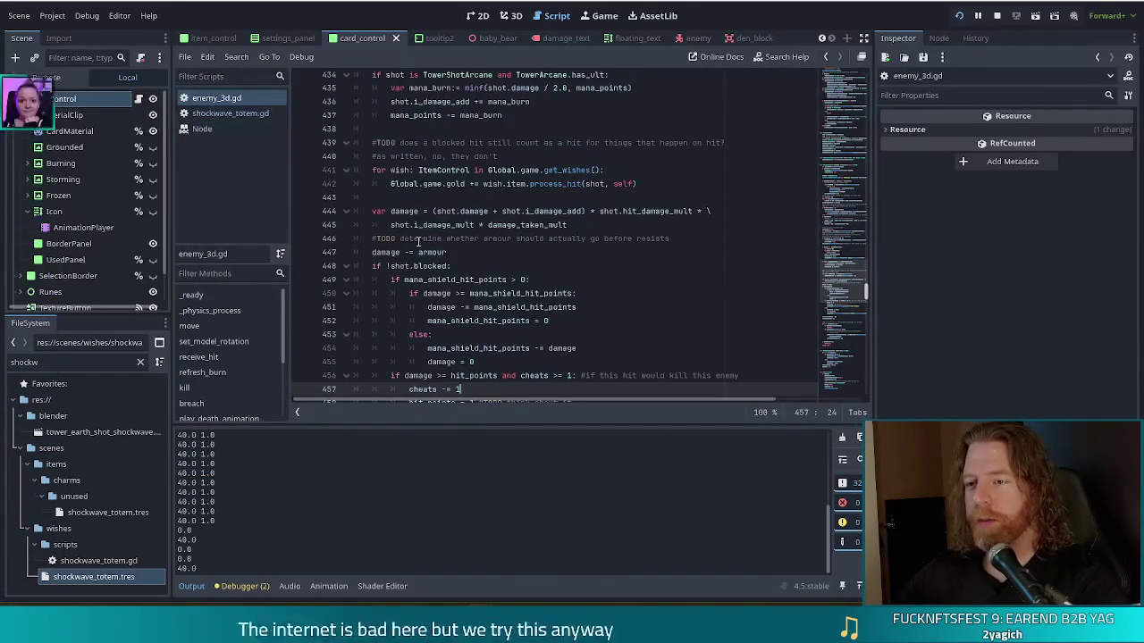
double_click(478, 212)
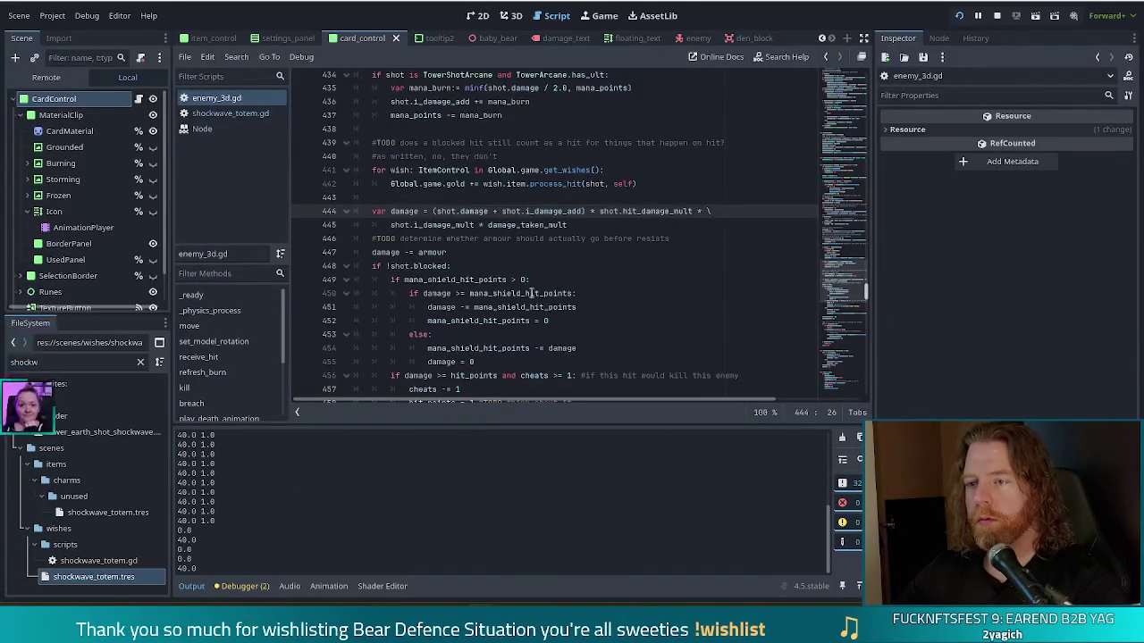
click(590, 227)
scroll(528, 232, down, 5)
triple_click(438, 252)
key(ctrl+c)
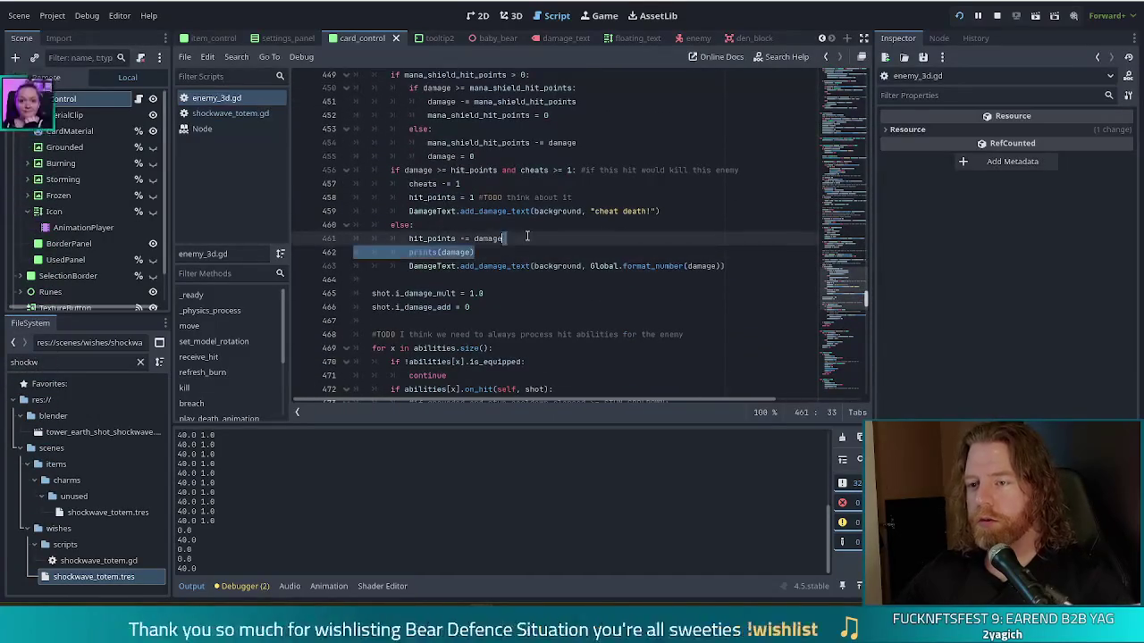
key(BackSpace)
key(BackSpace)
scroll(531, 225, up, 3)
click(594, 143)
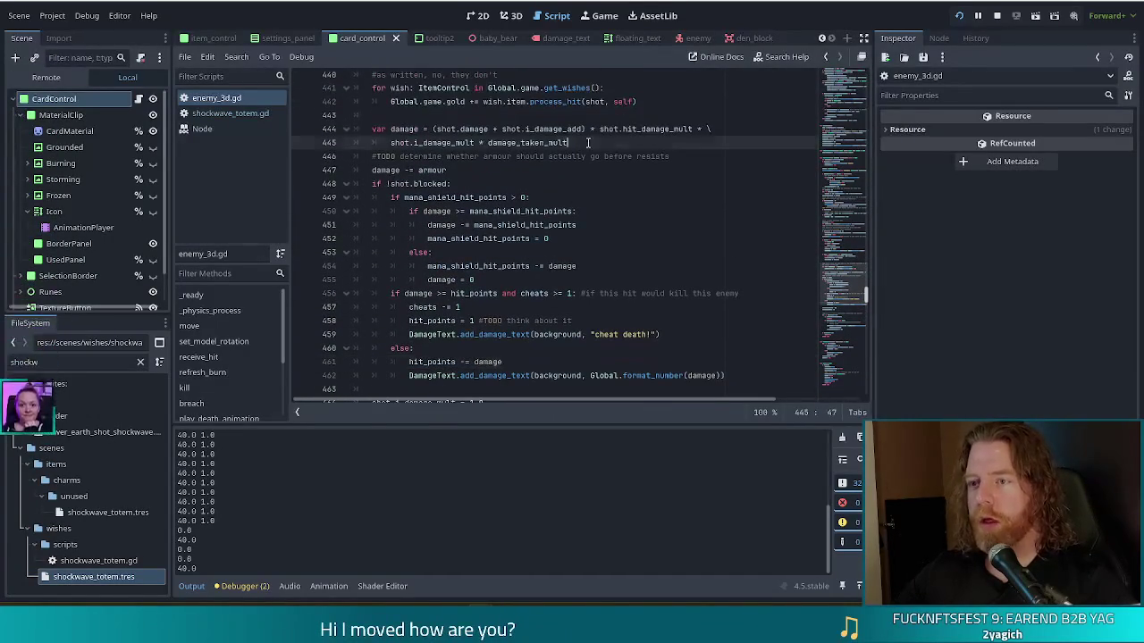
Step: Paste prints(damage) on line 446 after the damage calculation at base indentation, removing the blank line
key(Return)
key(Return)
key(ctrl+v)
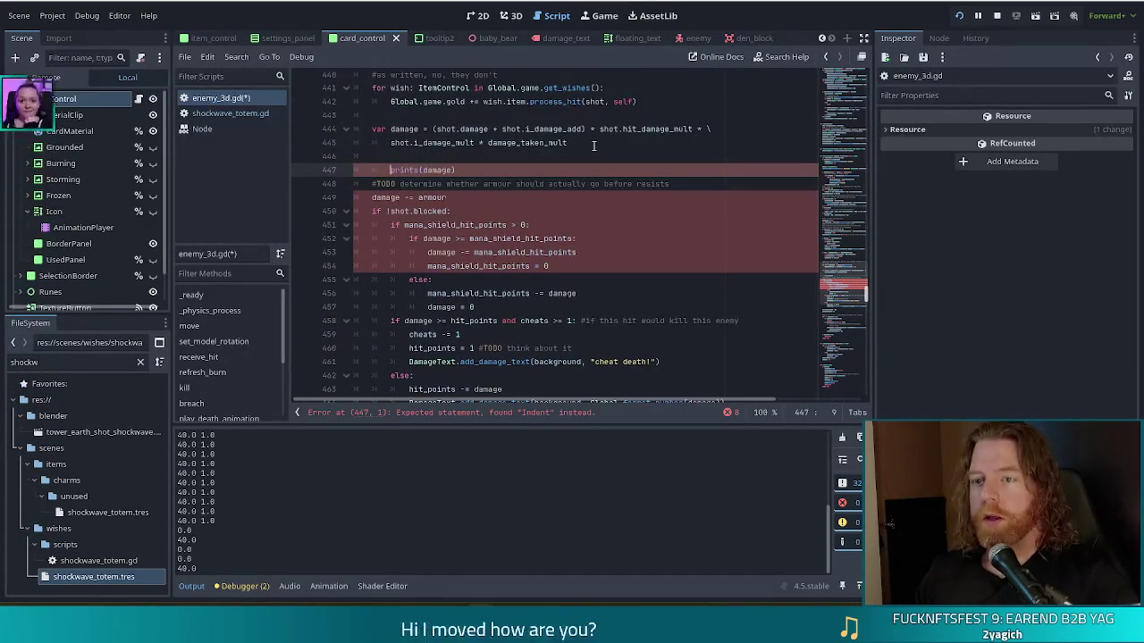
key(BackSpace)
key(BackSpace)
key(shift+Up)
key(BackSpace)
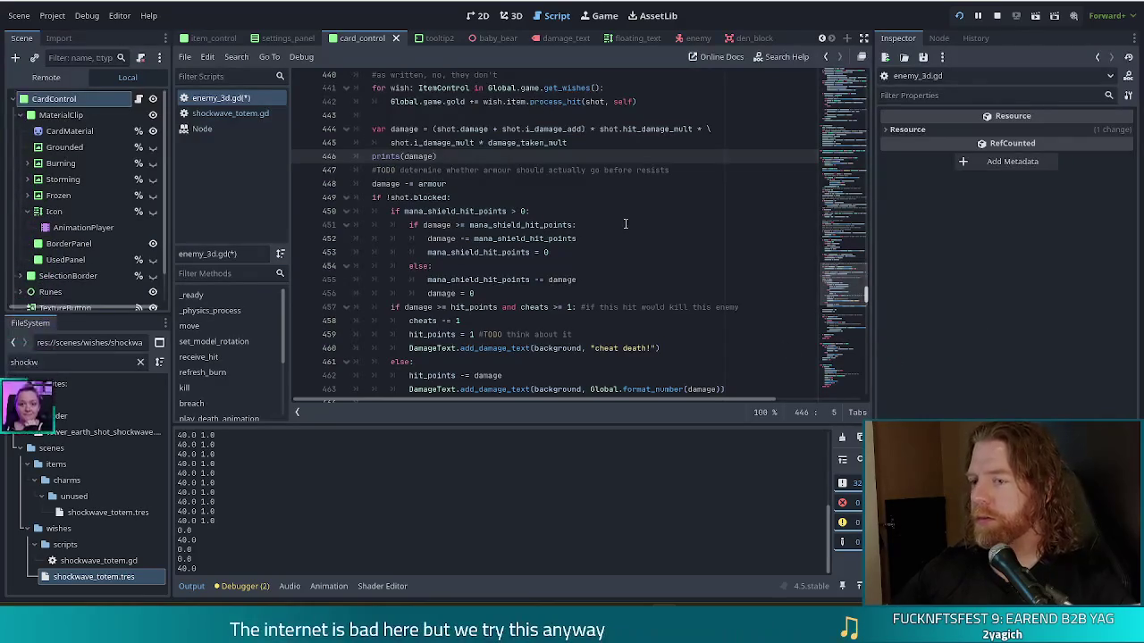
Step: Replace the print call's damage argument with shot.damage
click(500, 197)
click(623, 158)
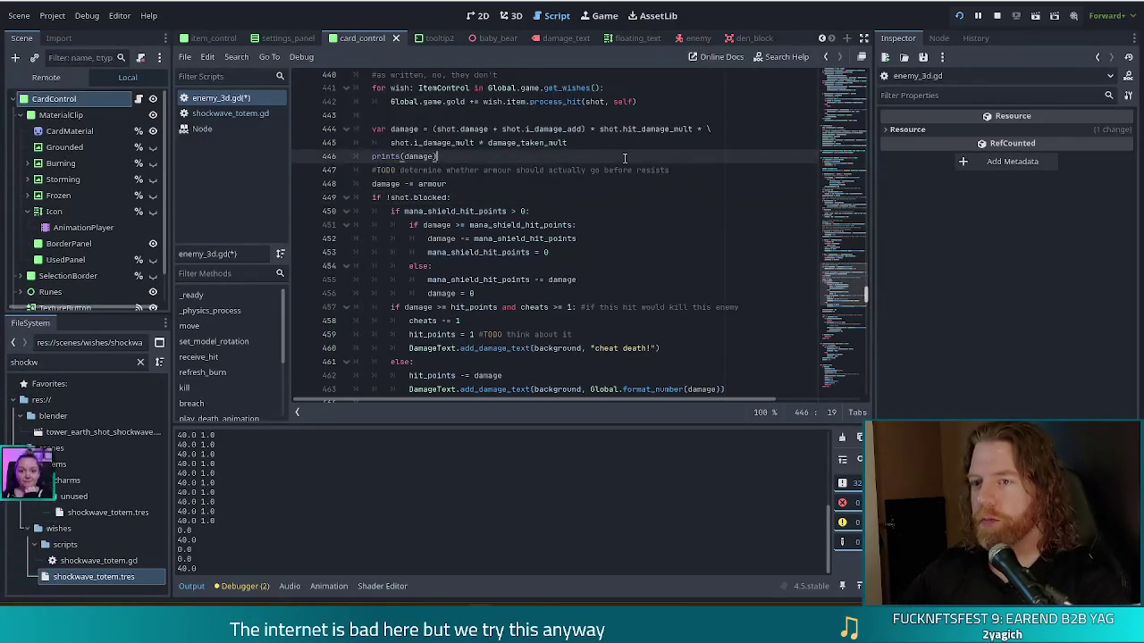
click(435, 157)
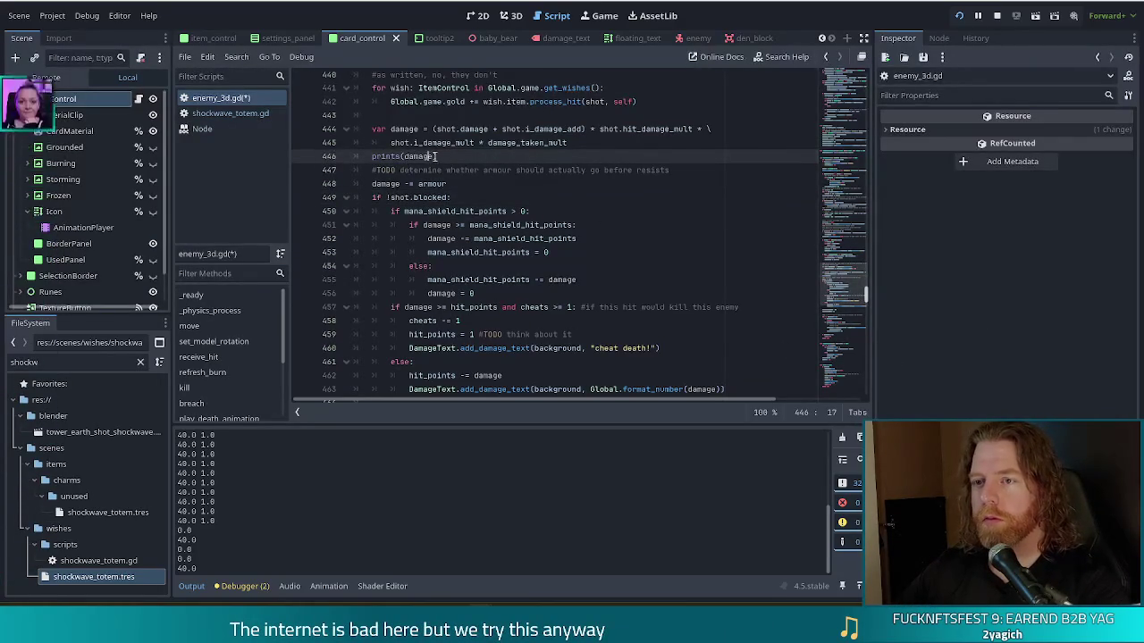
key(ctrl+shift+Left)
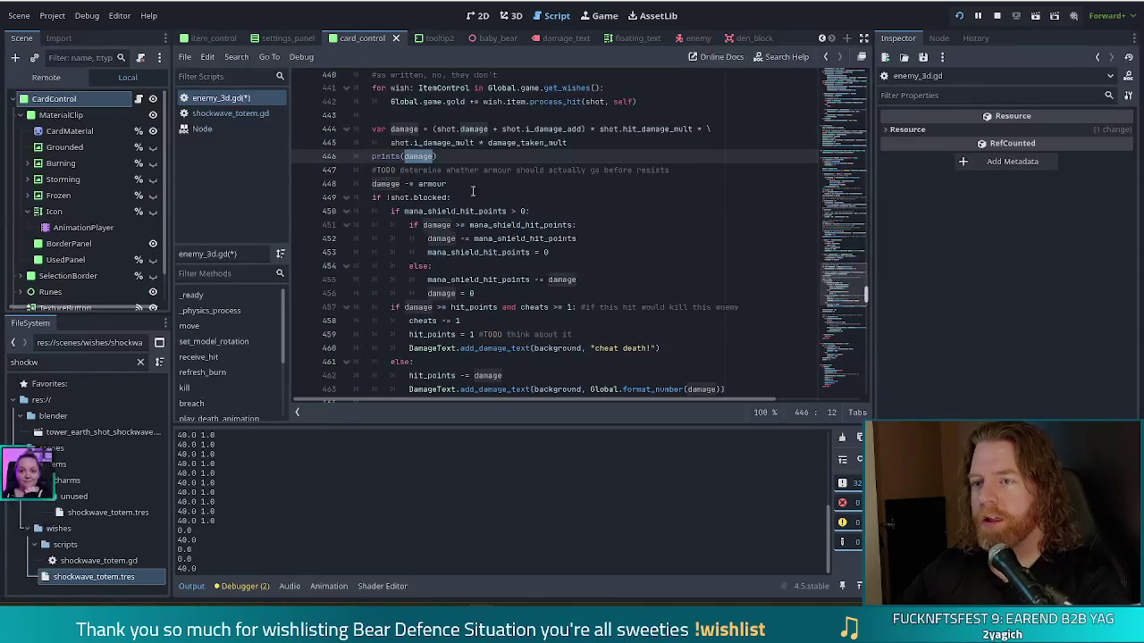
text(shot)
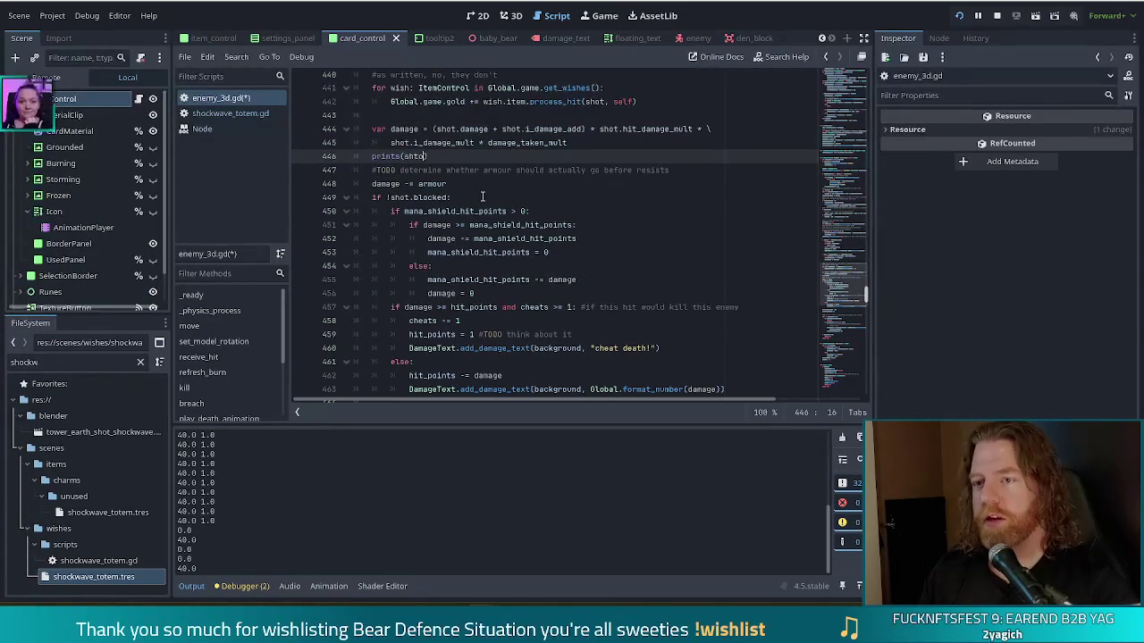
text(.damage,)
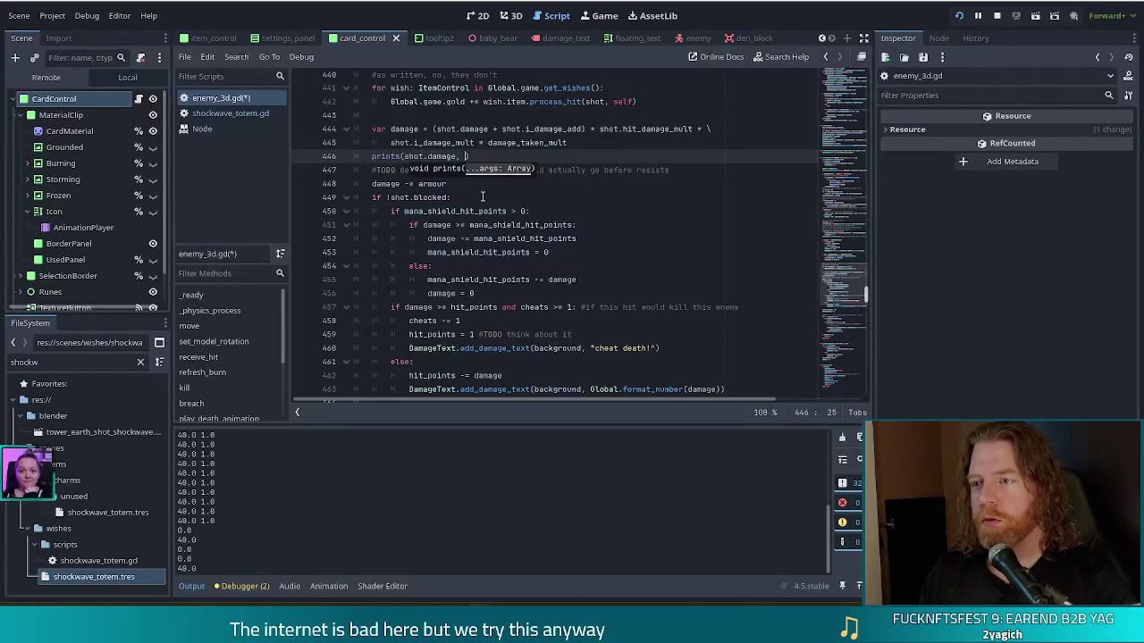
text("")
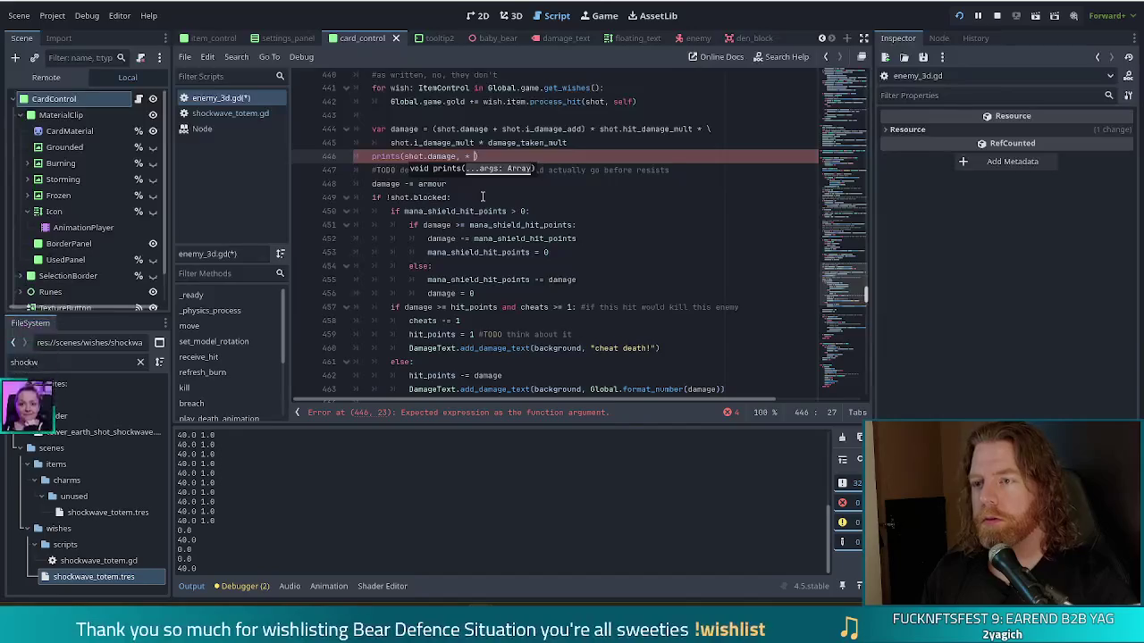
key(BackSpace)
key(BackSpace)
key(BackSpace)
Step: Add shot.hit_damage_mult, shot.i_damage_mult and damage_taken_mult to the print, save, and relaunch the game
text(shot)
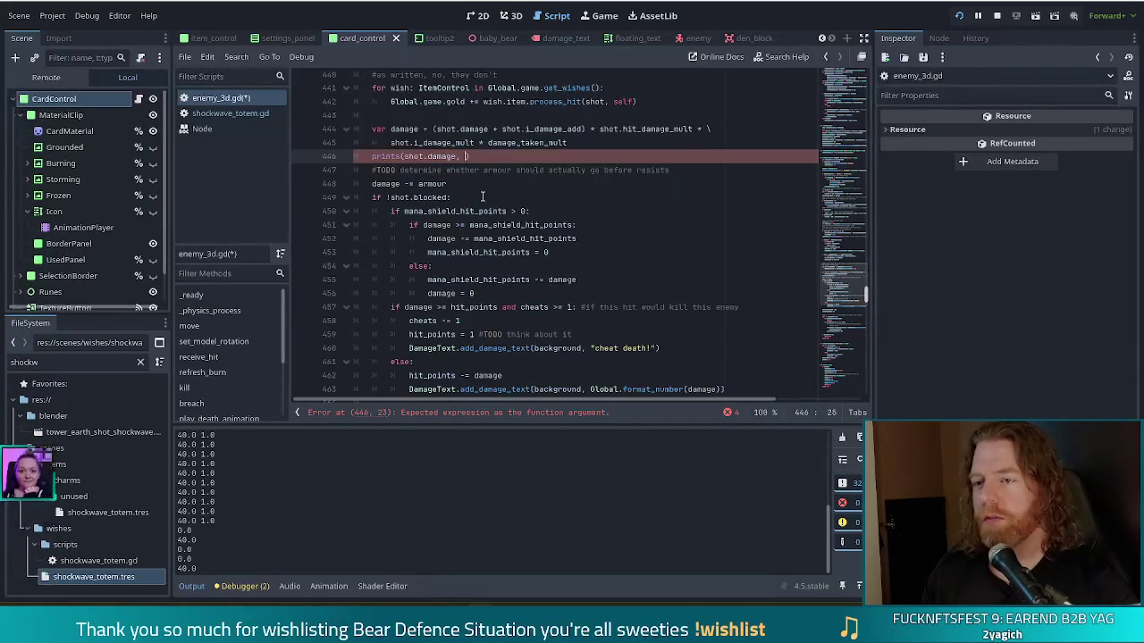
text(.hit)
key(Return)
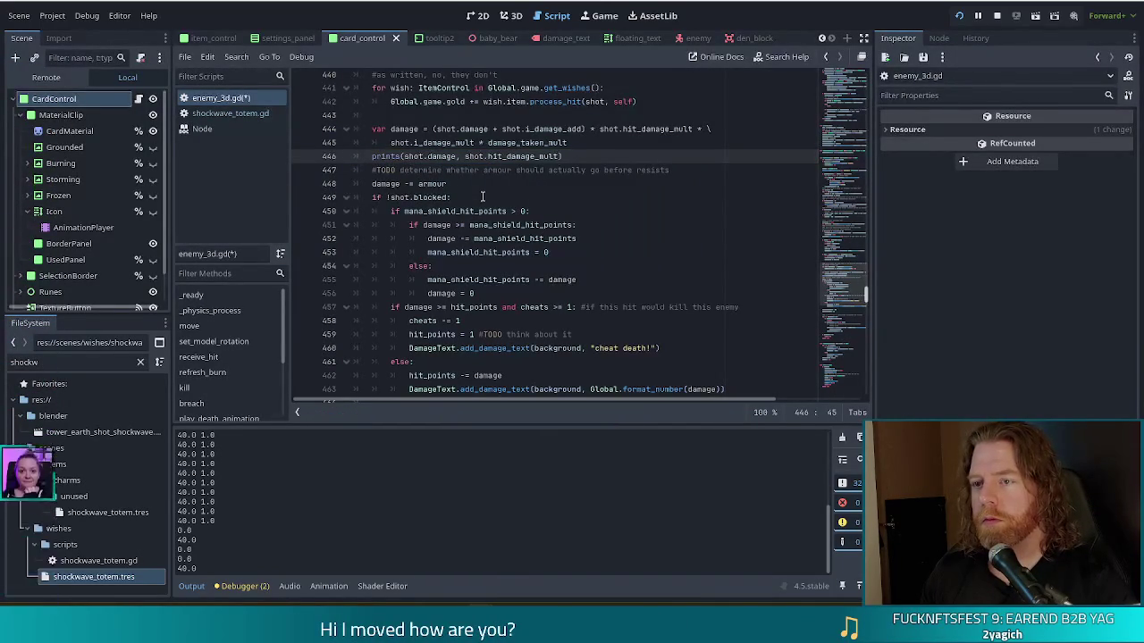
text(, shot.i)
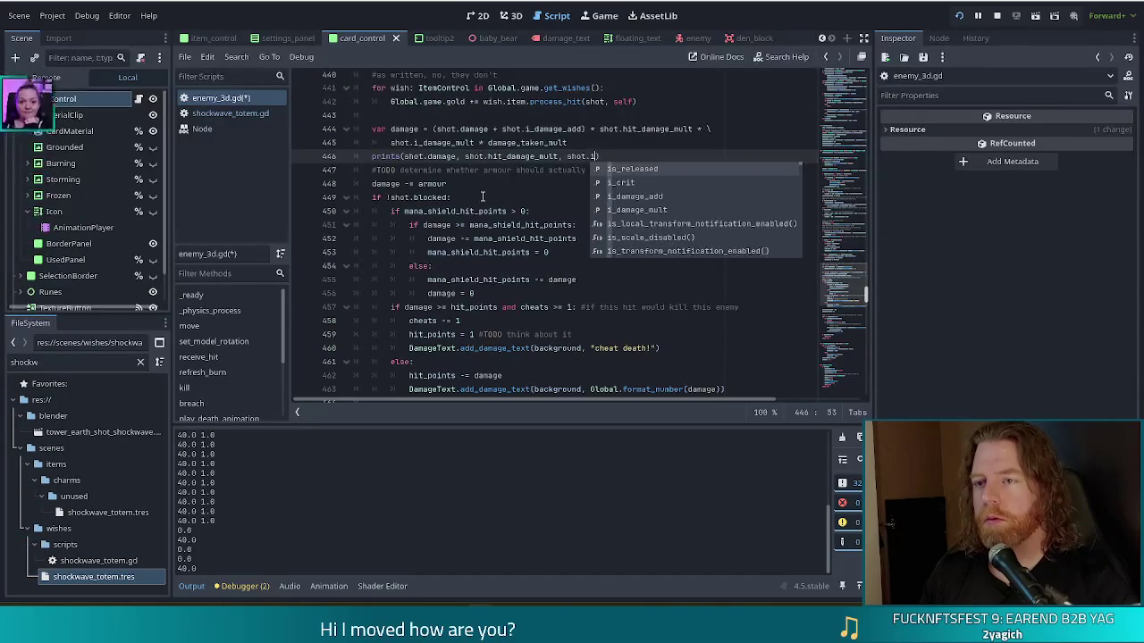
text(_dam)
key(Down)
key(Return)
text(, )
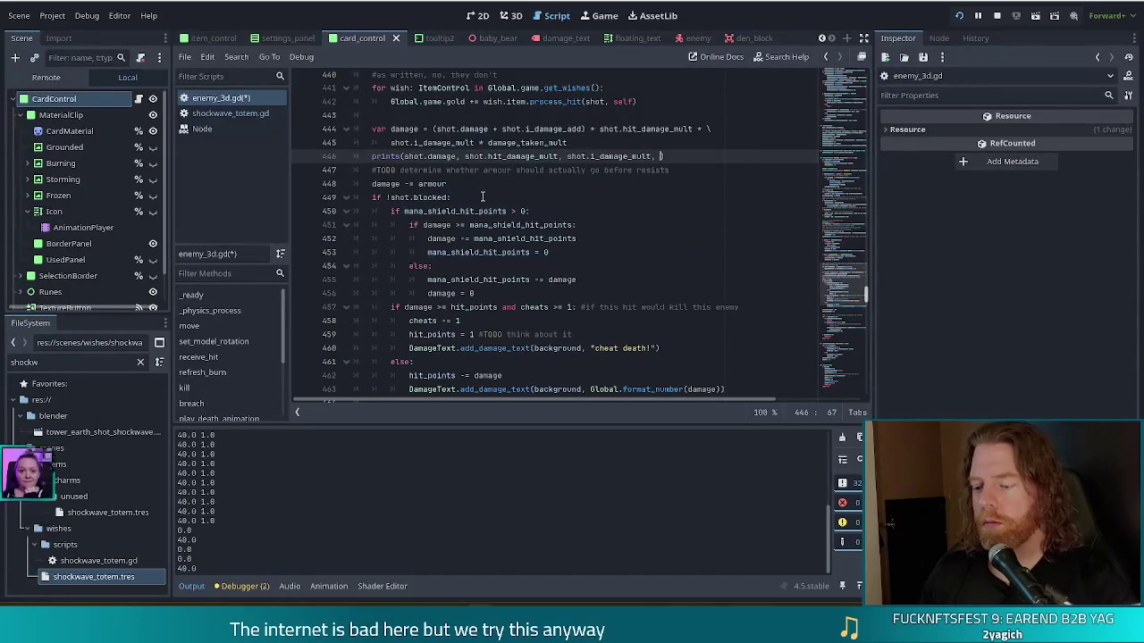
text(dama)
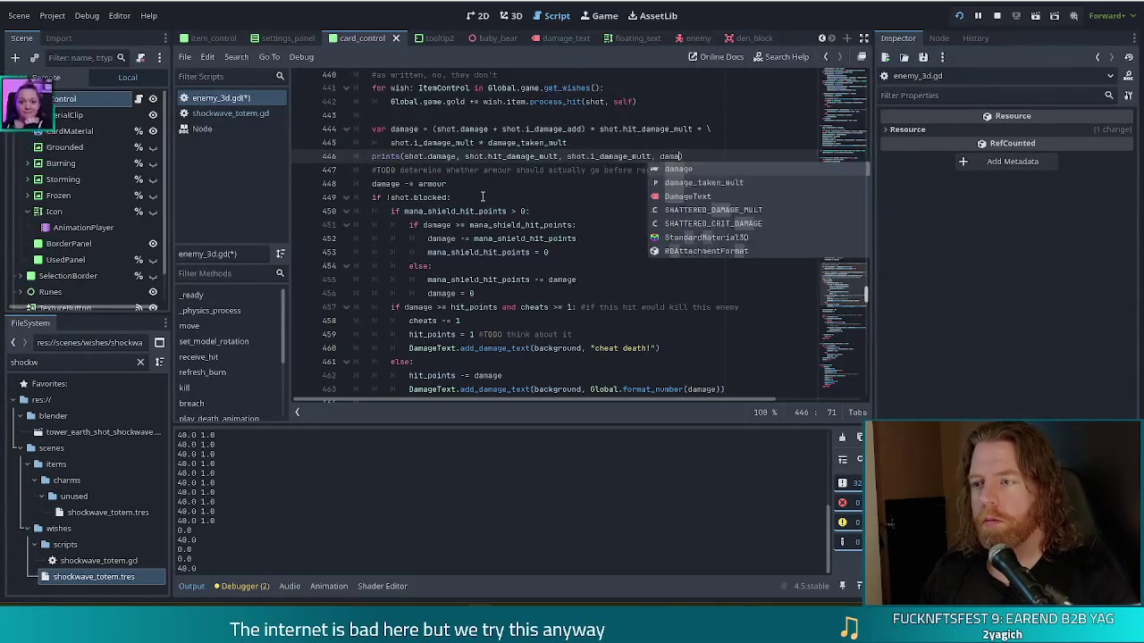
key(Down)
key(Return)
key(ctrl+s)
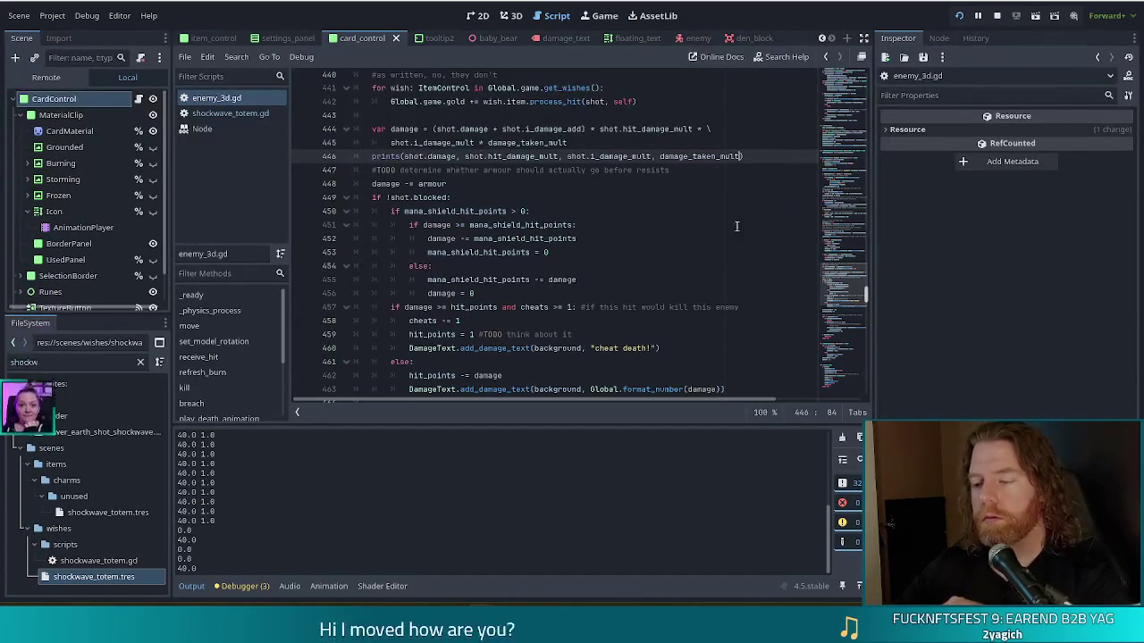
click(960, 16)
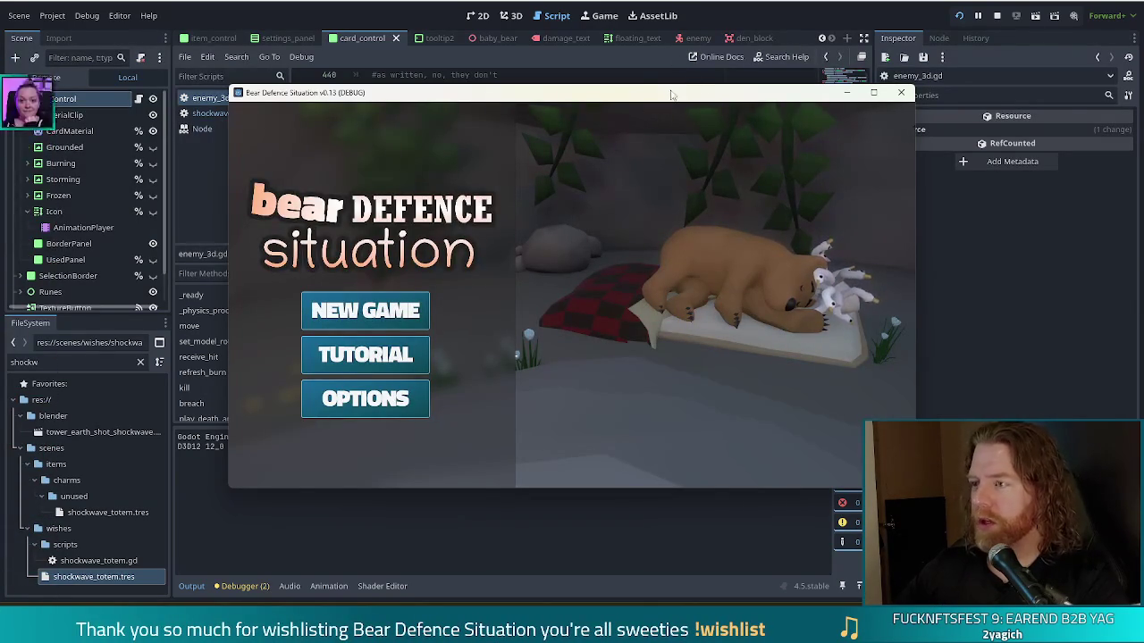
Step: Move the game window over the editor and start a new game
drag(716, 98, 684, 81)
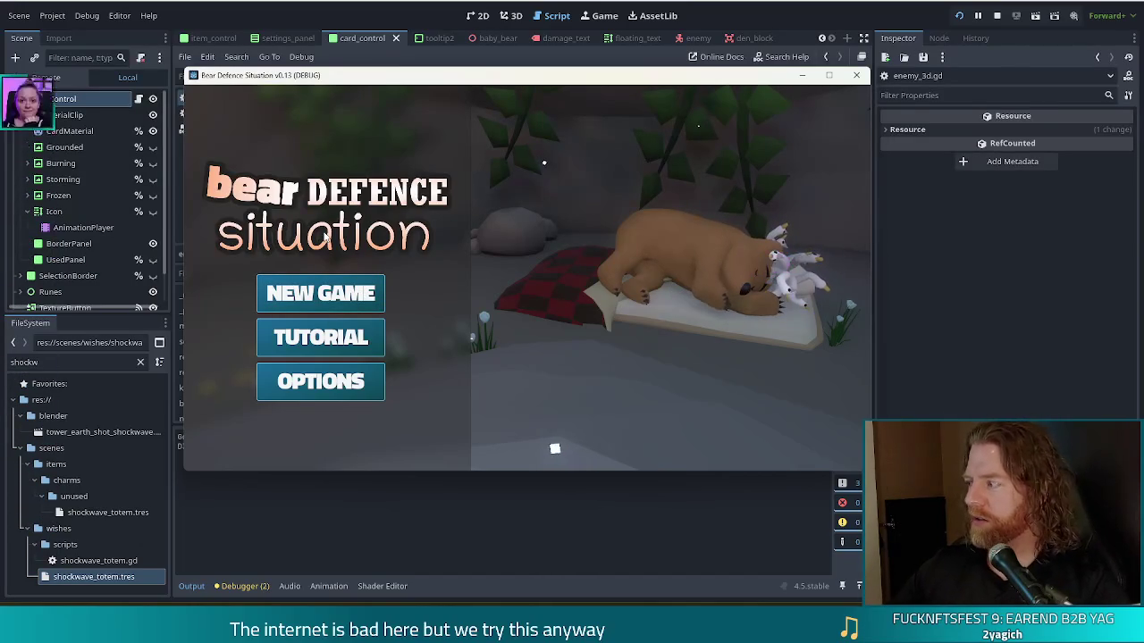
click(322, 295)
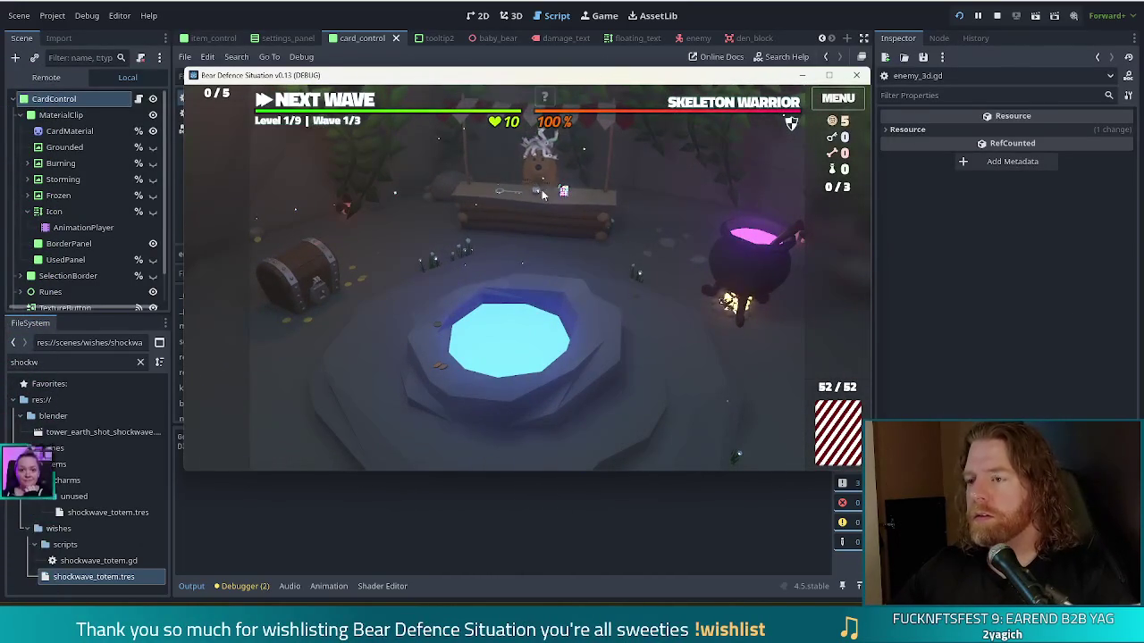
Step: Run the console commands 'set_enemy golem_crystal' and 'add_wish shockwave_totem'
key(grave)
text(set)
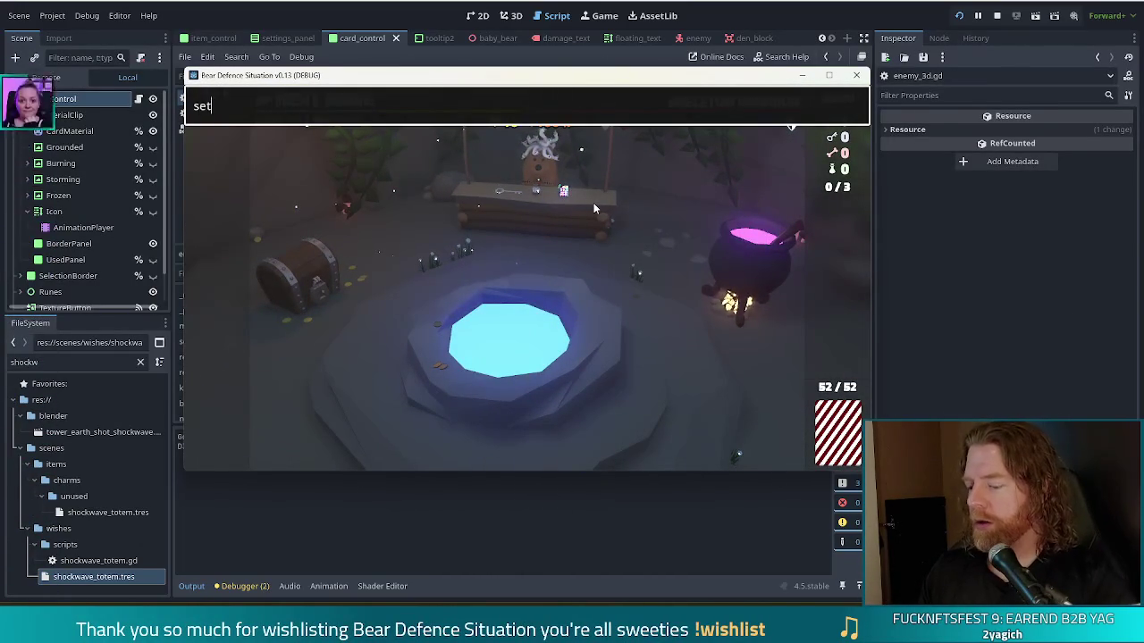
text(_enemy golem_crystal)
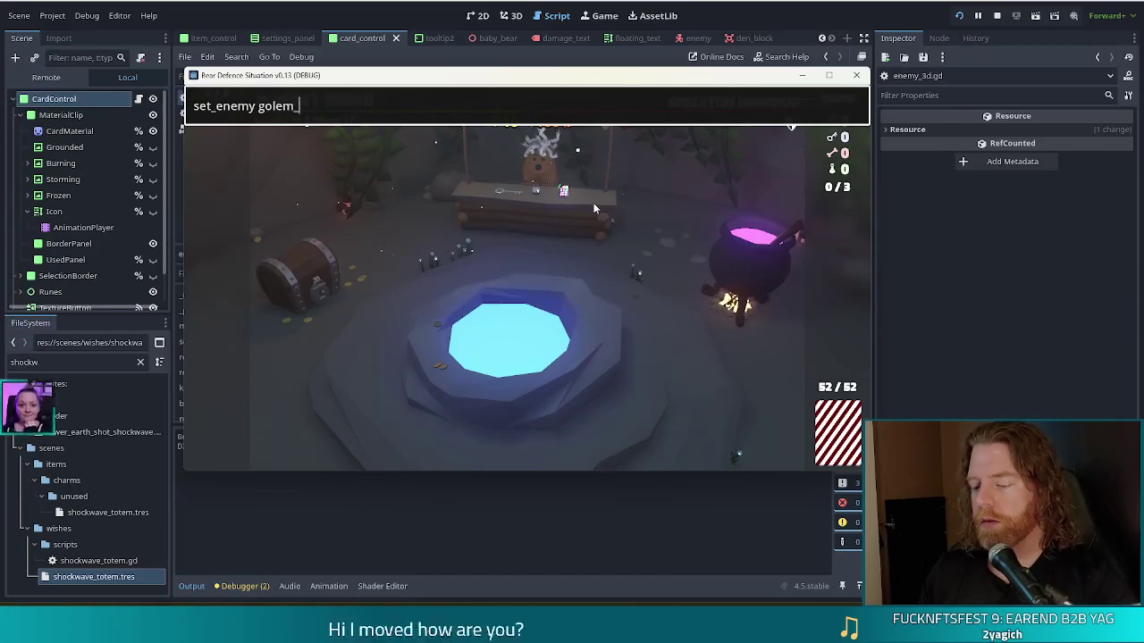
key(Return)
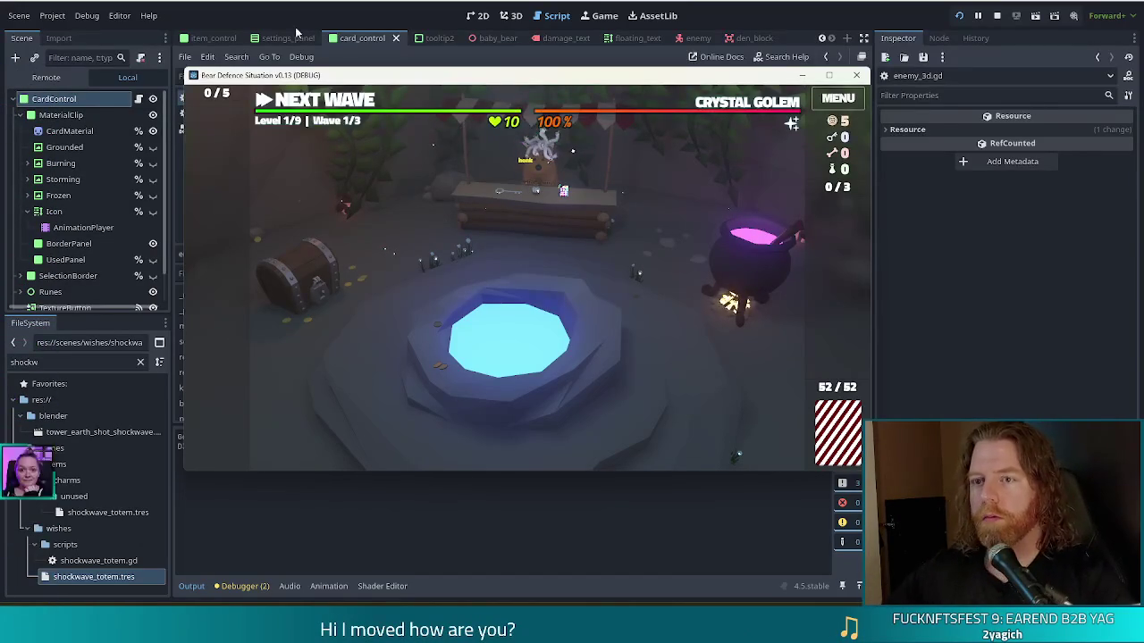
key(grave)
key(Up)
text(a)
key(BackSpace)
key(ctrl+a)
text(add_wish shockwa)
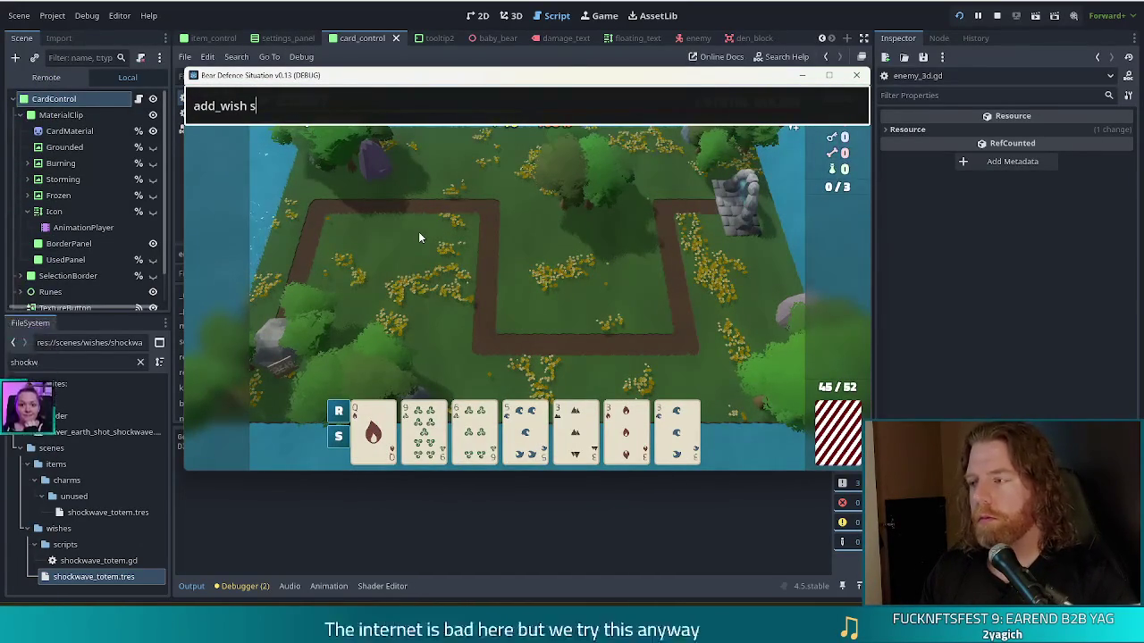
text(ve_totem)
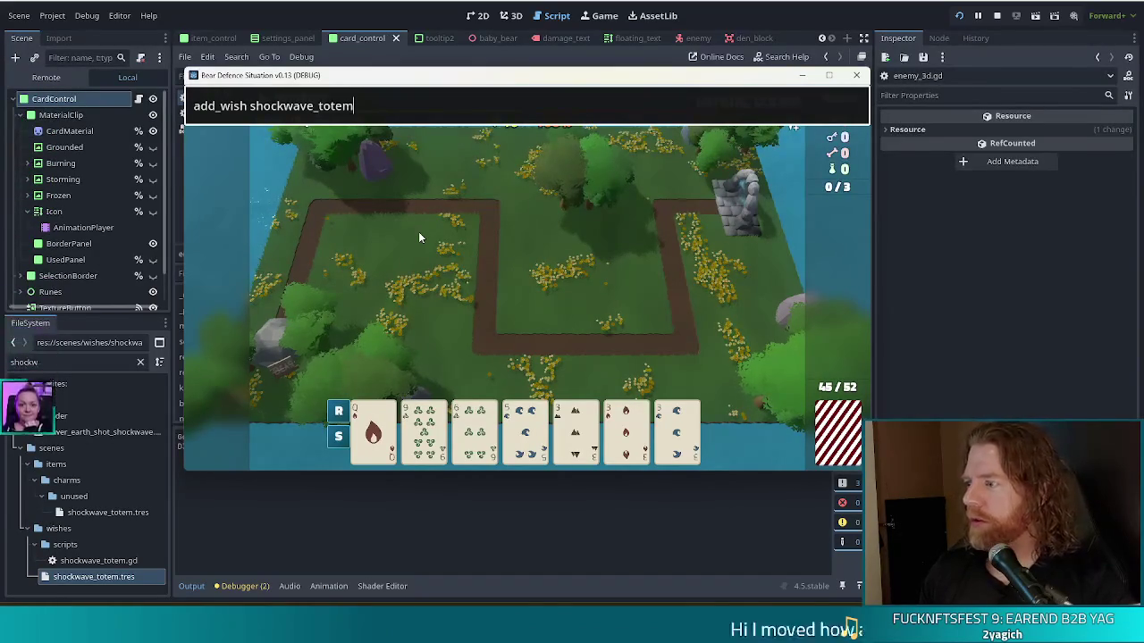
key(Return)
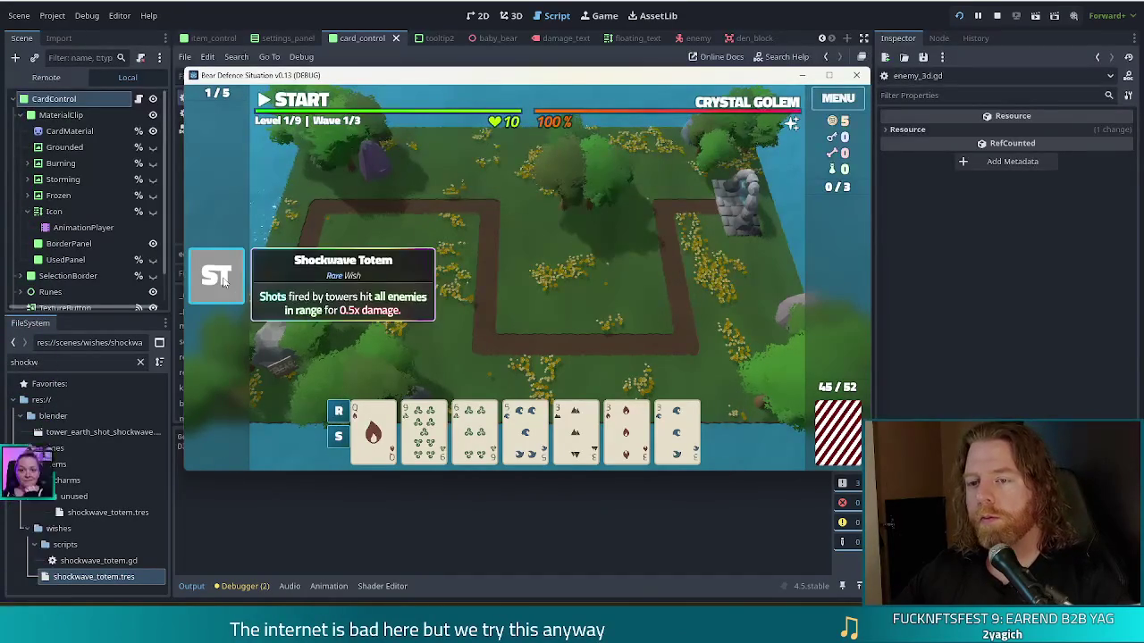
Step: Build a Ballista beside the path, start the first wave, then pause and return to the editor
click(677, 434)
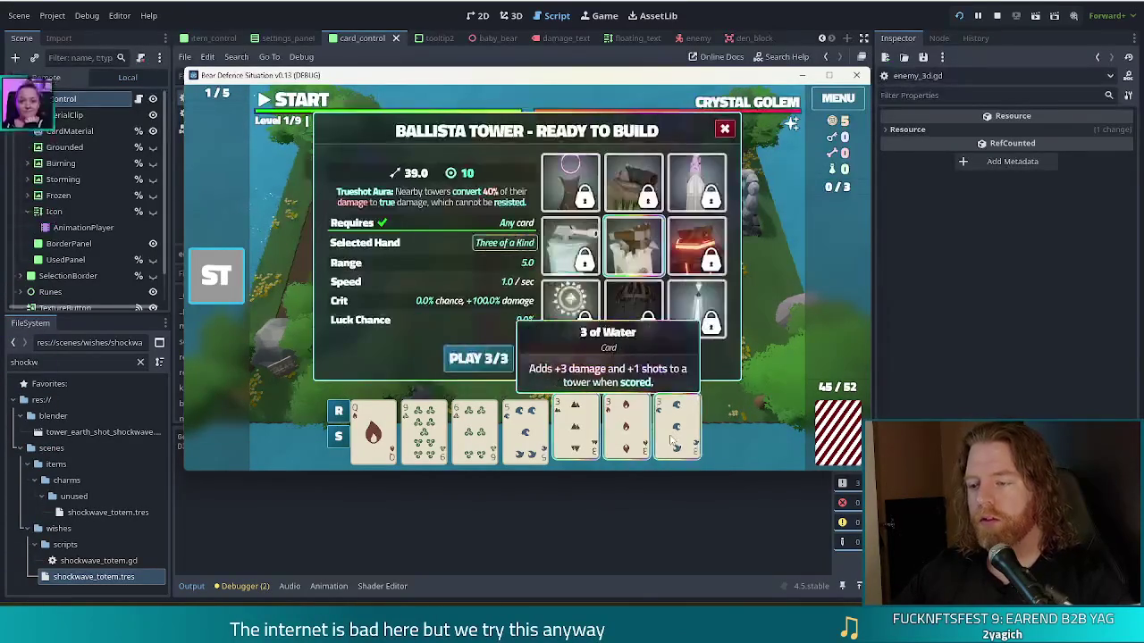
click(474, 357)
click(616, 296)
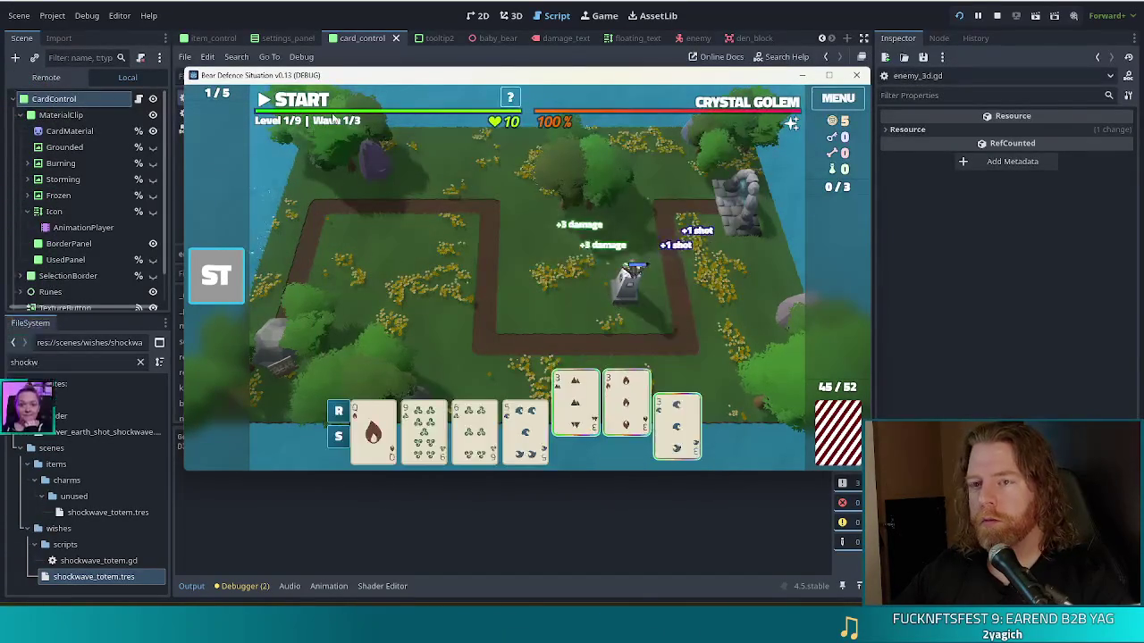
click(300, 101)
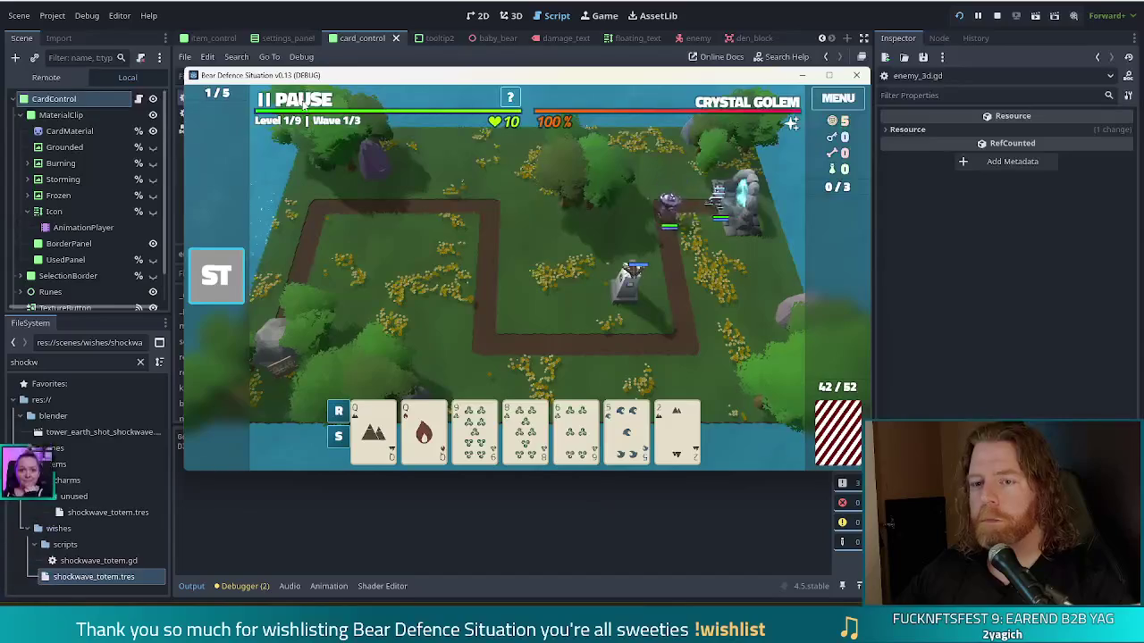
click(304, 105)
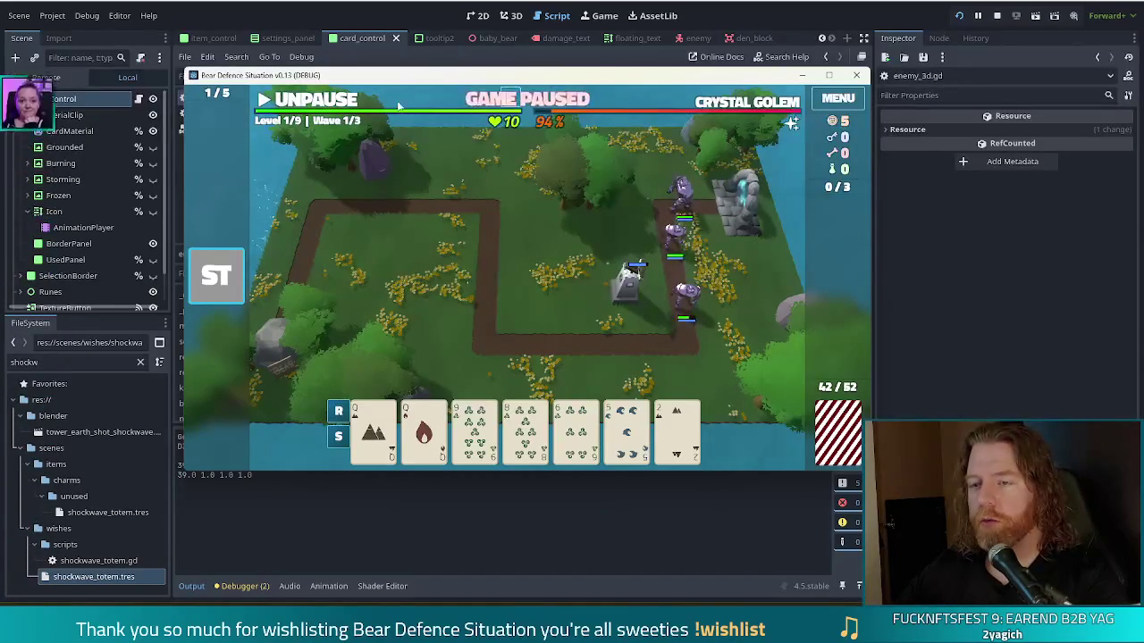
drag(429, 75, 452, 31)
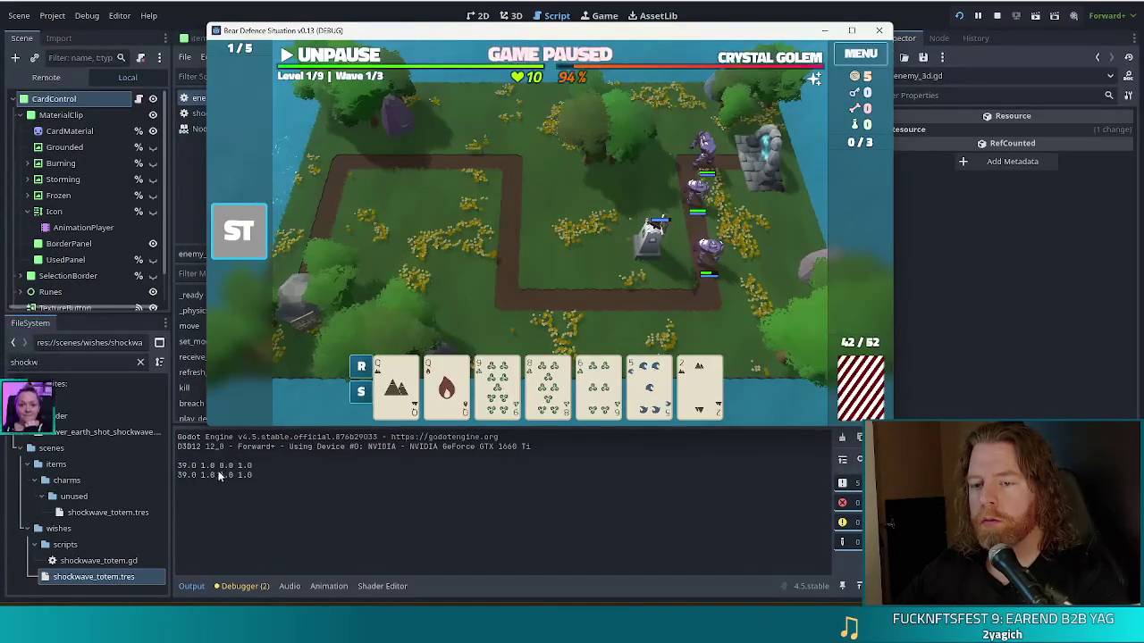
key(alt+Tab)
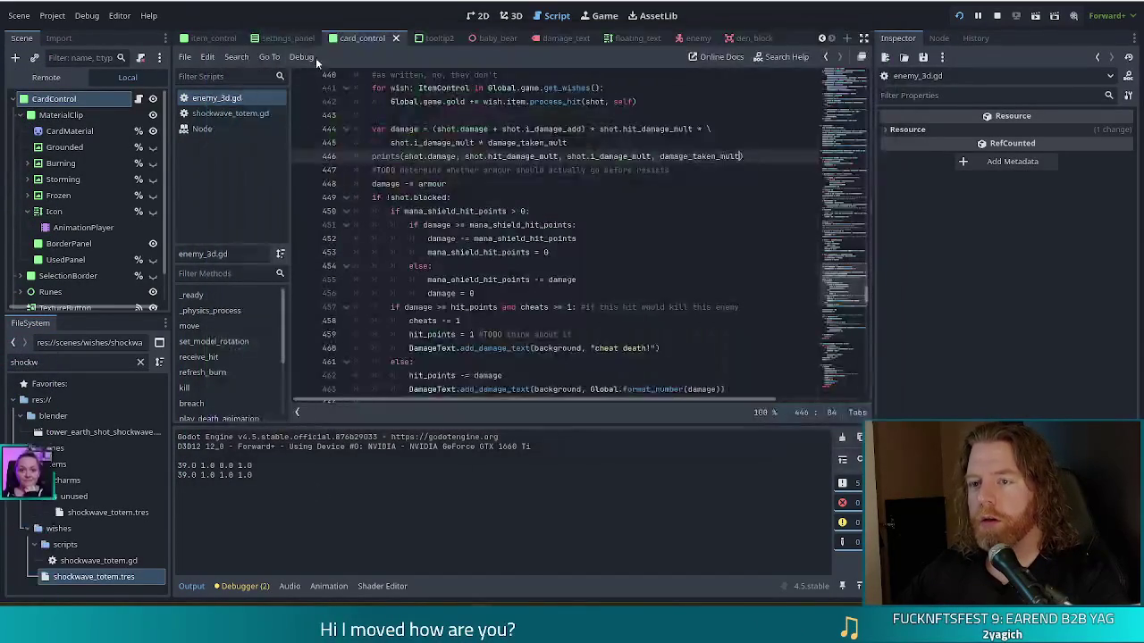
double_click(592, 155)
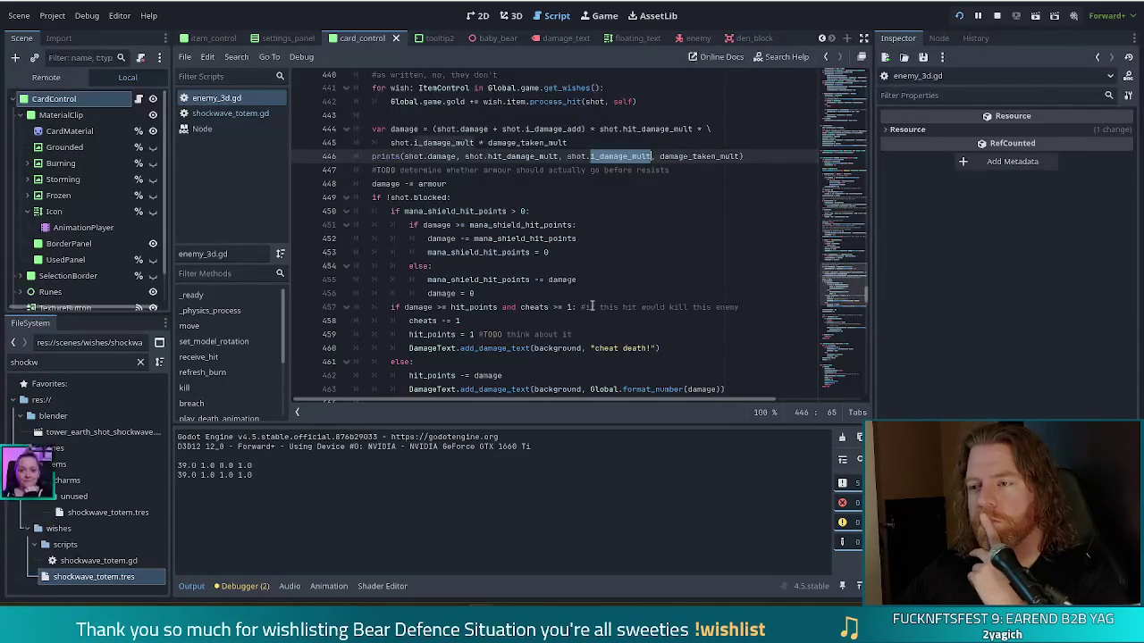
scroll(662, 245, up, 3)
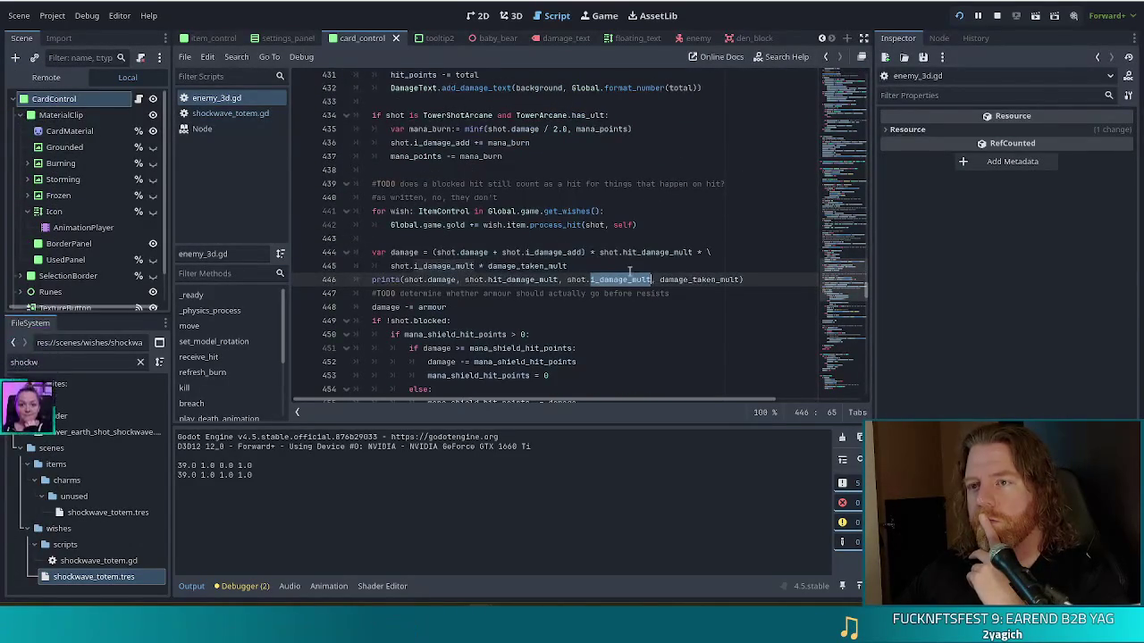
scroll(632, 268, up, 2)
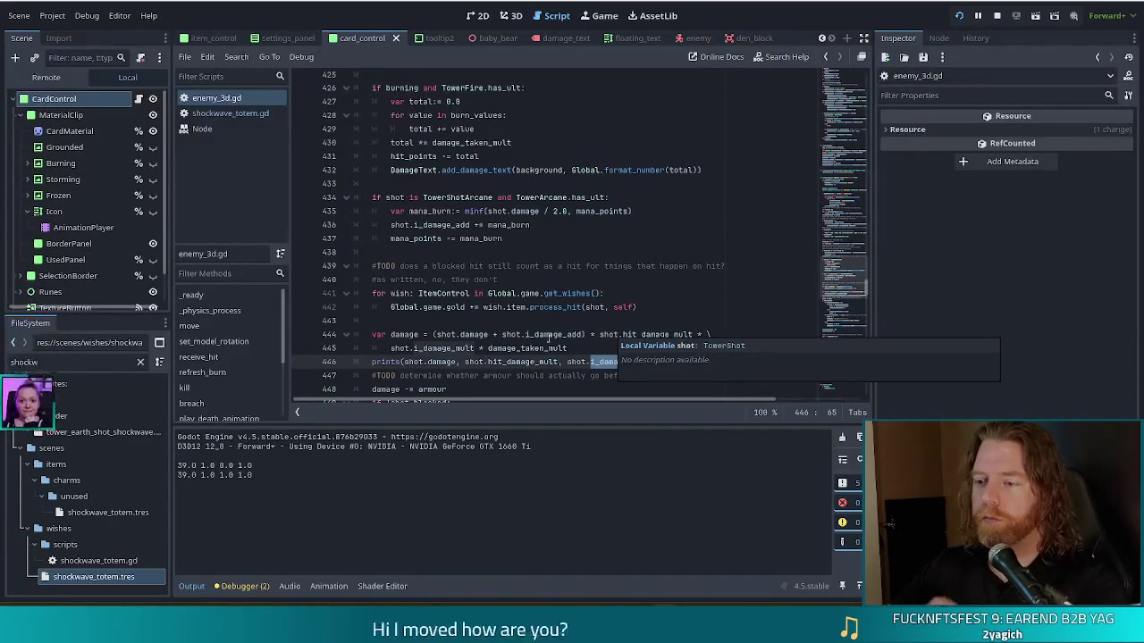
click(614, 320)
scroll(697, 344, down, 3)
double_click(619, 238)
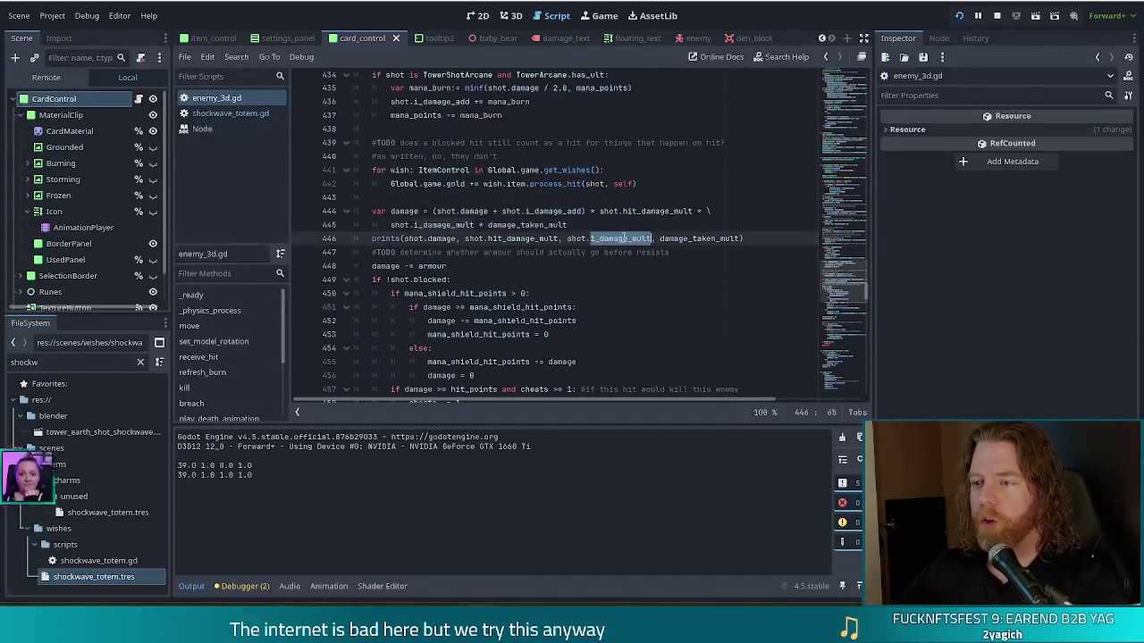
click(617, 198)
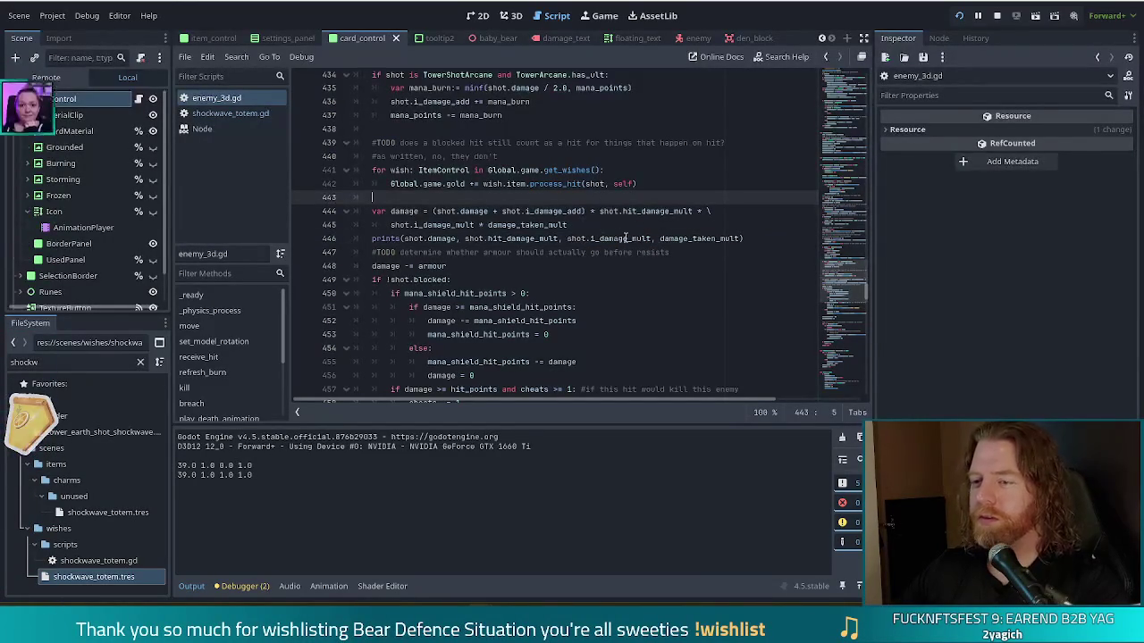
click(637, 239)
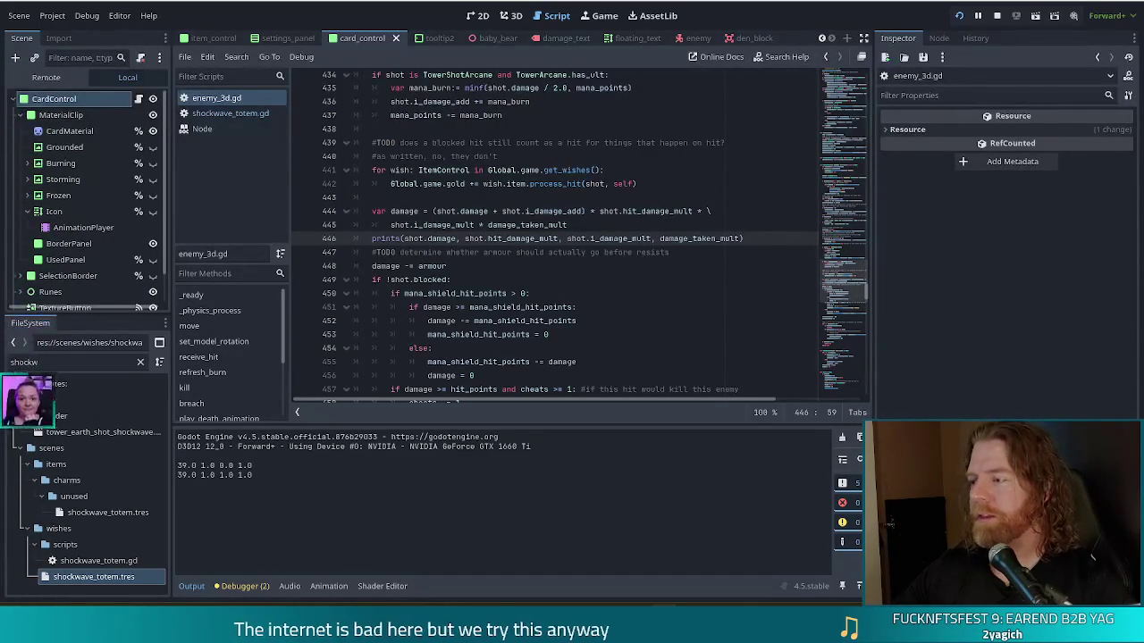
key(End)
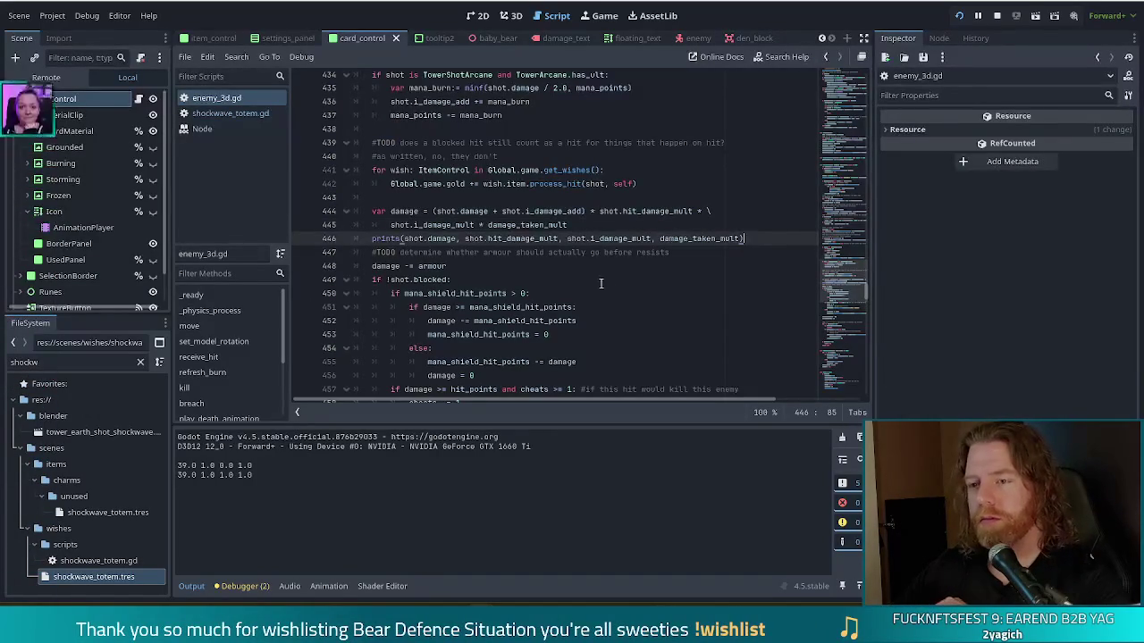
click(599, 239)
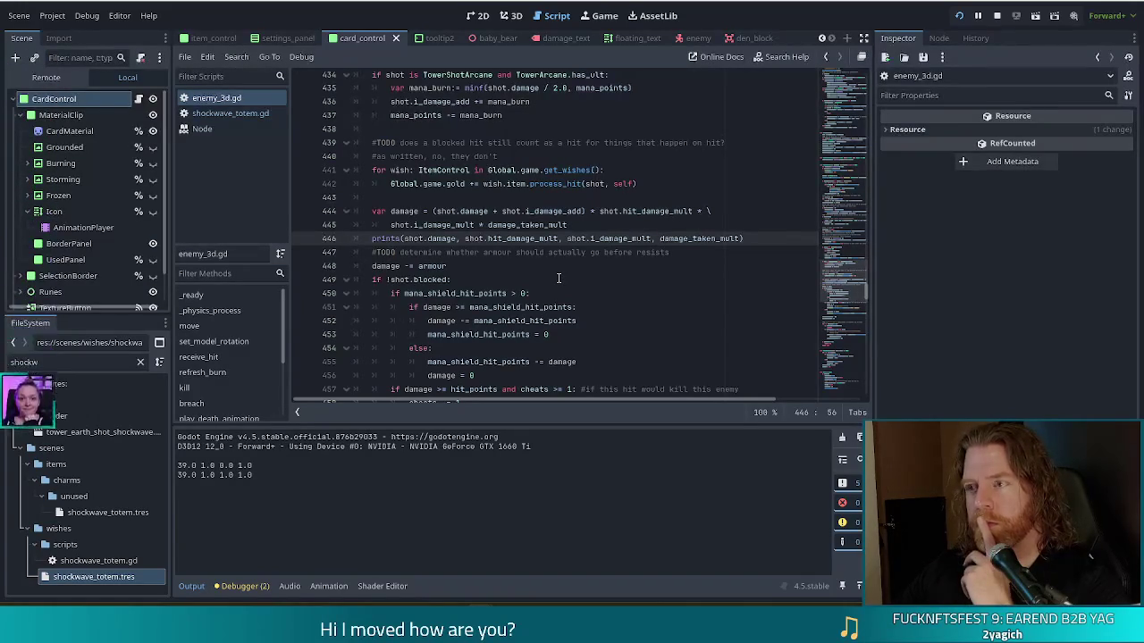
scroll(563, 275, down, 1)
scroll(560, 274, down, 4)
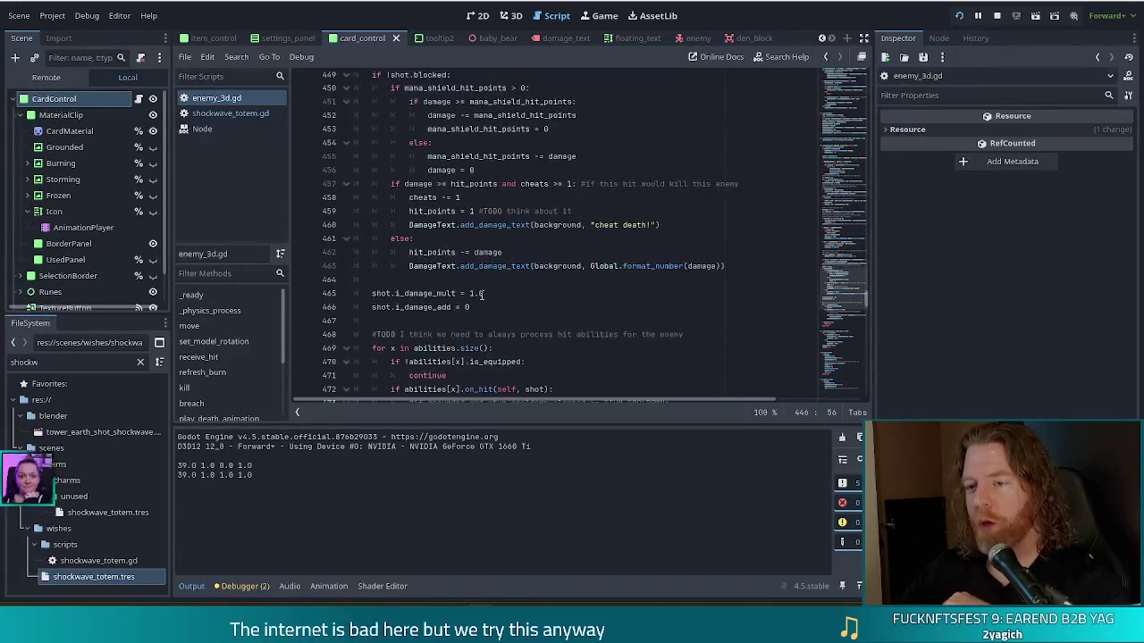
click(505, 294)
scroll(506, 298, up, 3)
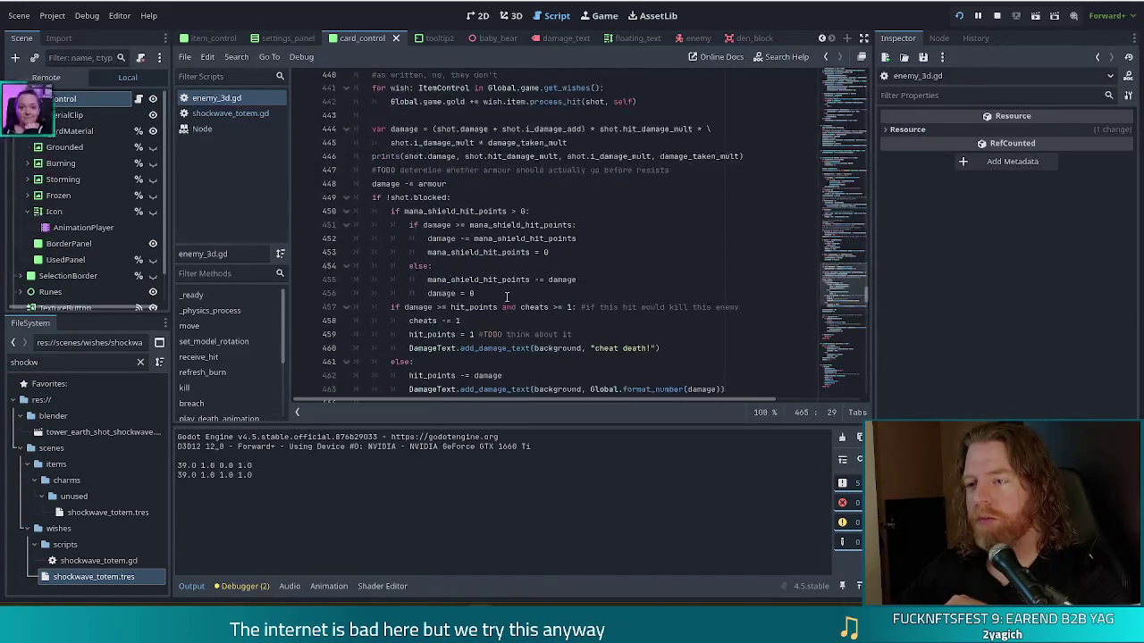
mouse_move(516, 164)
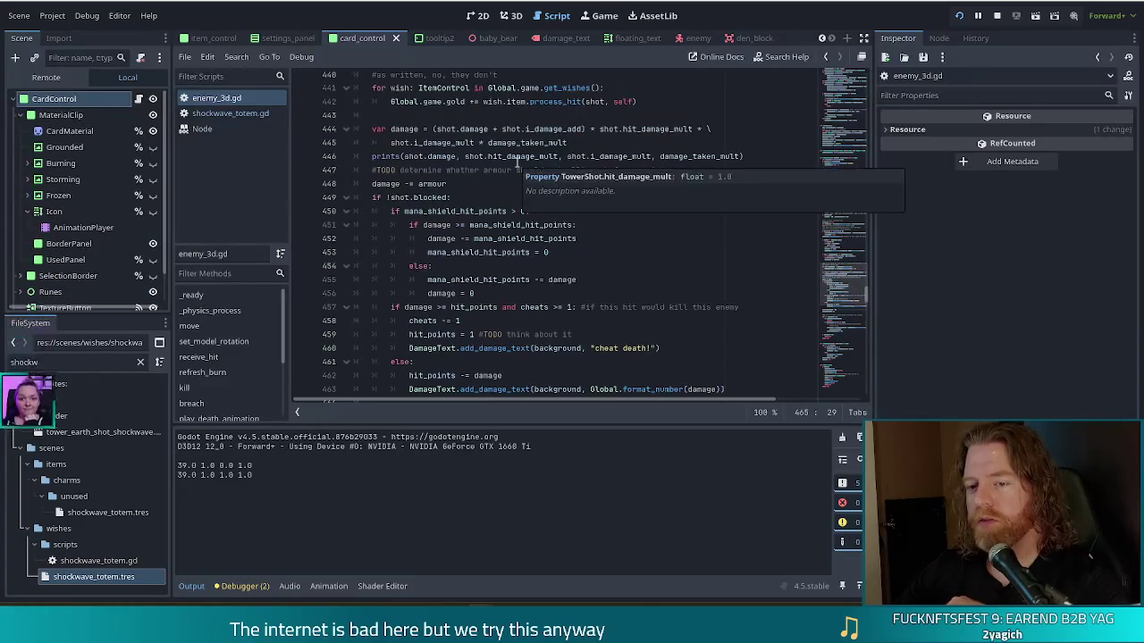
mouse_move(611, 157)
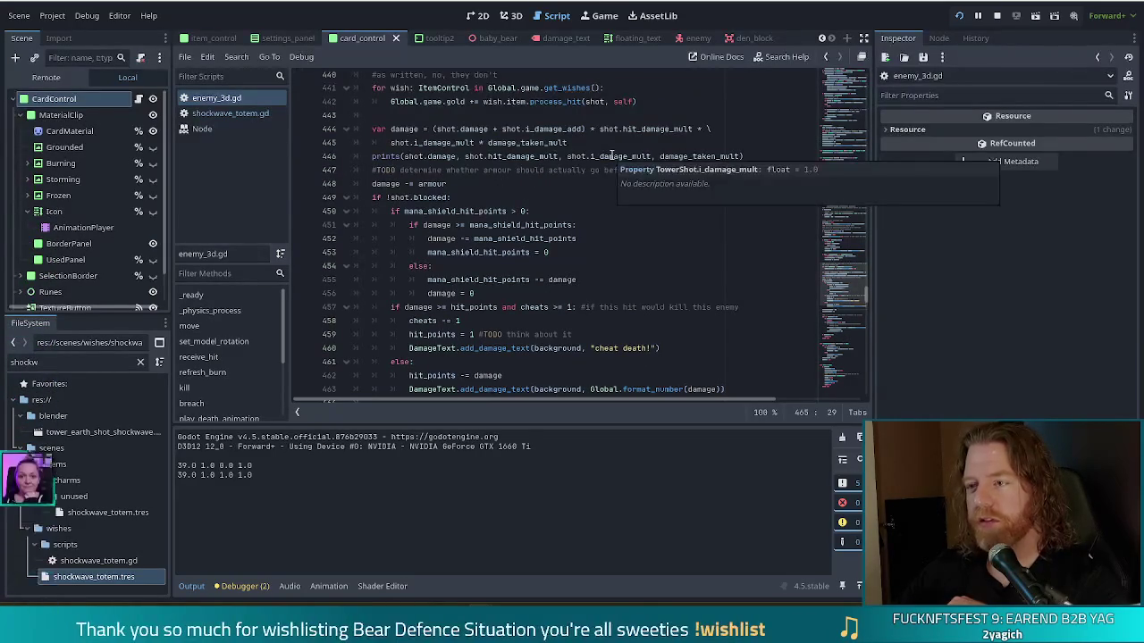
mouse_move(706, 159)
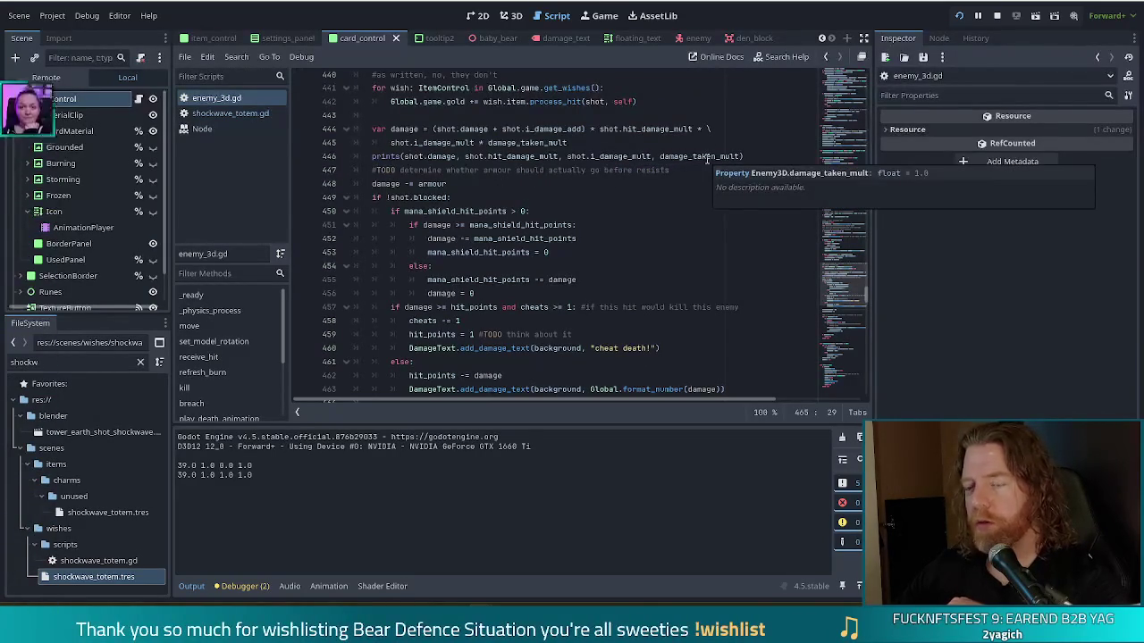
click(650, 157)
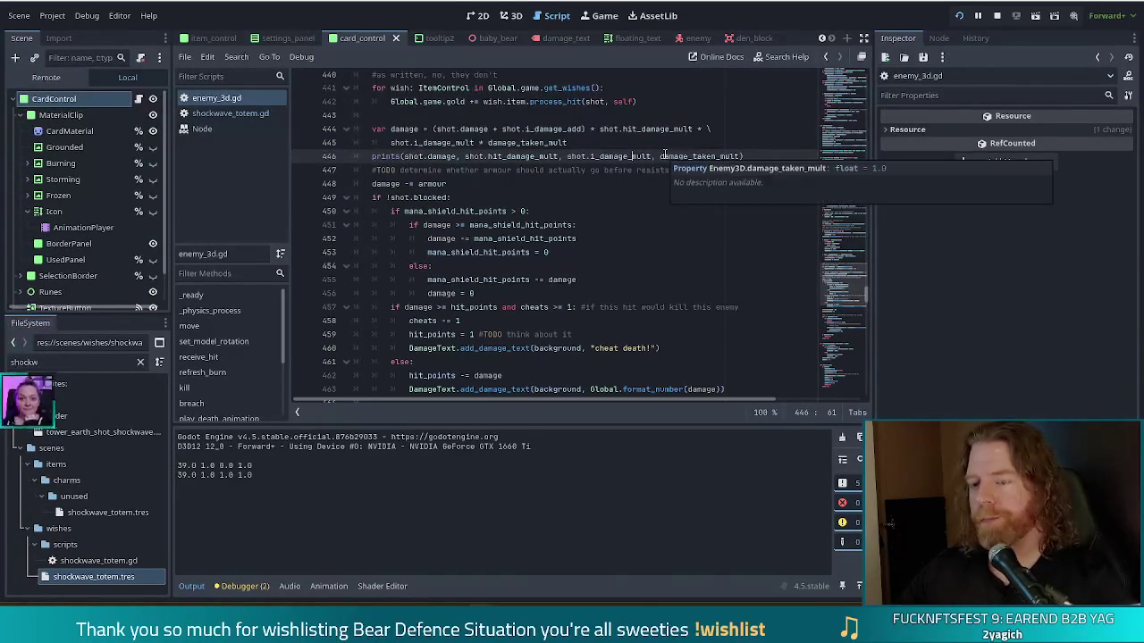
key(ctrl+shift+f)
Step: Enter i_damage_mult as the Find in Files search term, then switch to the browser
text(i_damage_mult)
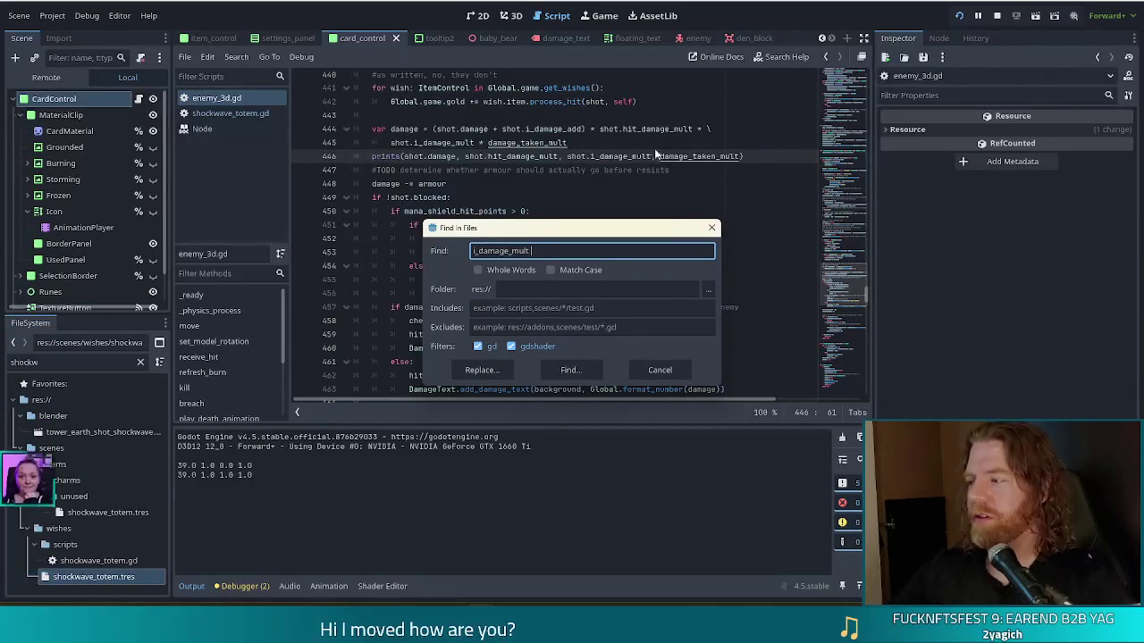
key(alt+Tab)
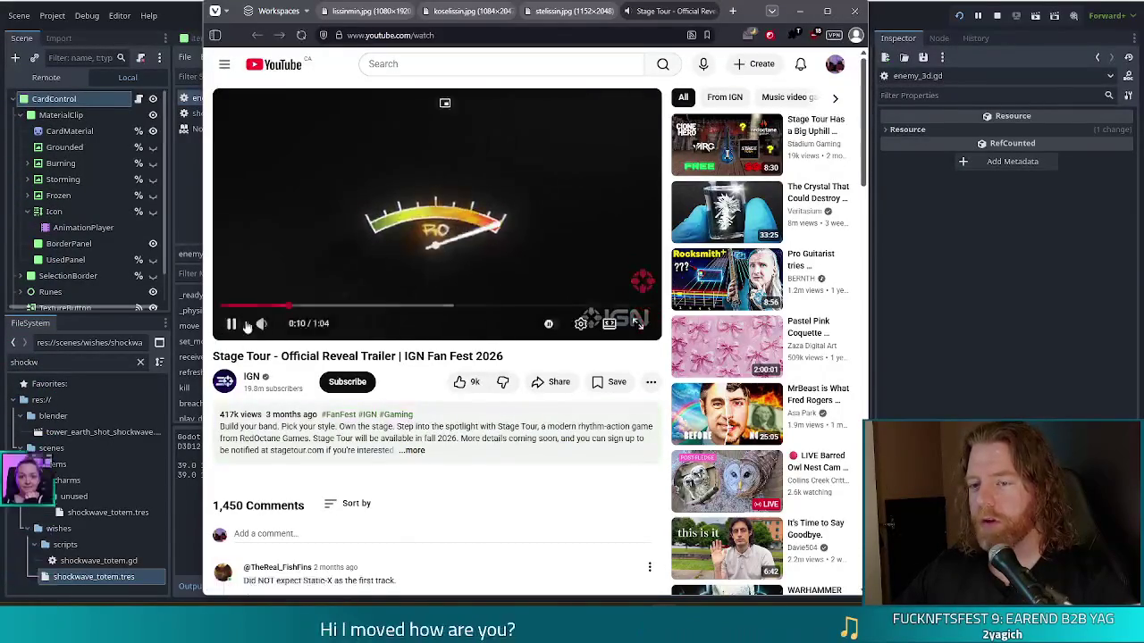
Step: Skip the Stage Tour trailer ahead to about 0:51, expand its description, and close the browser
drag(320, 310, 478, 312)
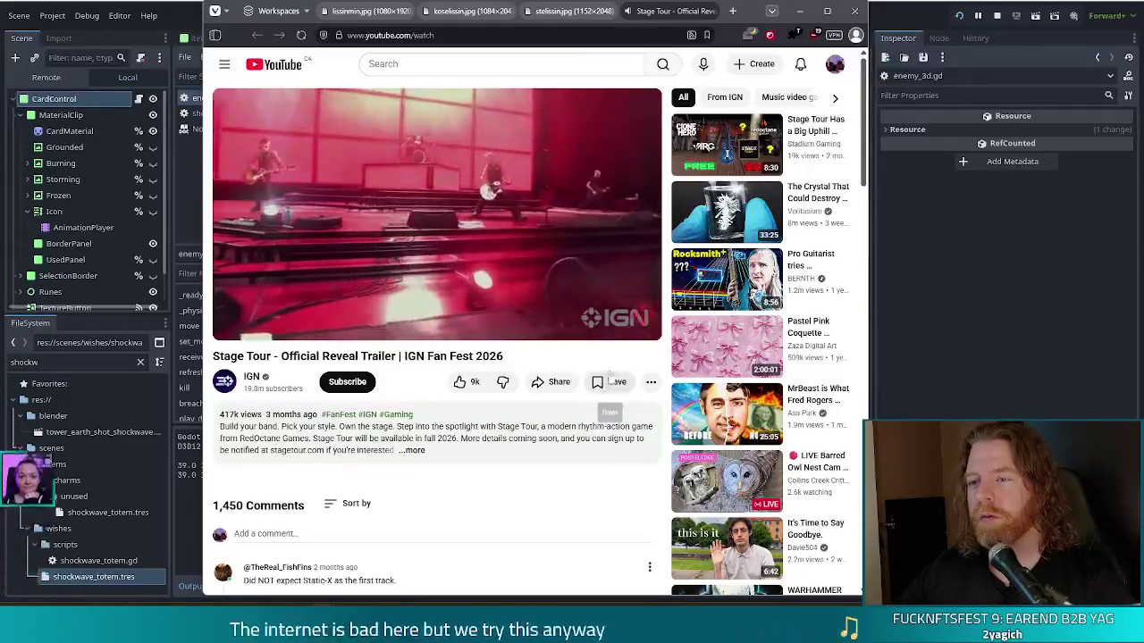
click(567, 309)
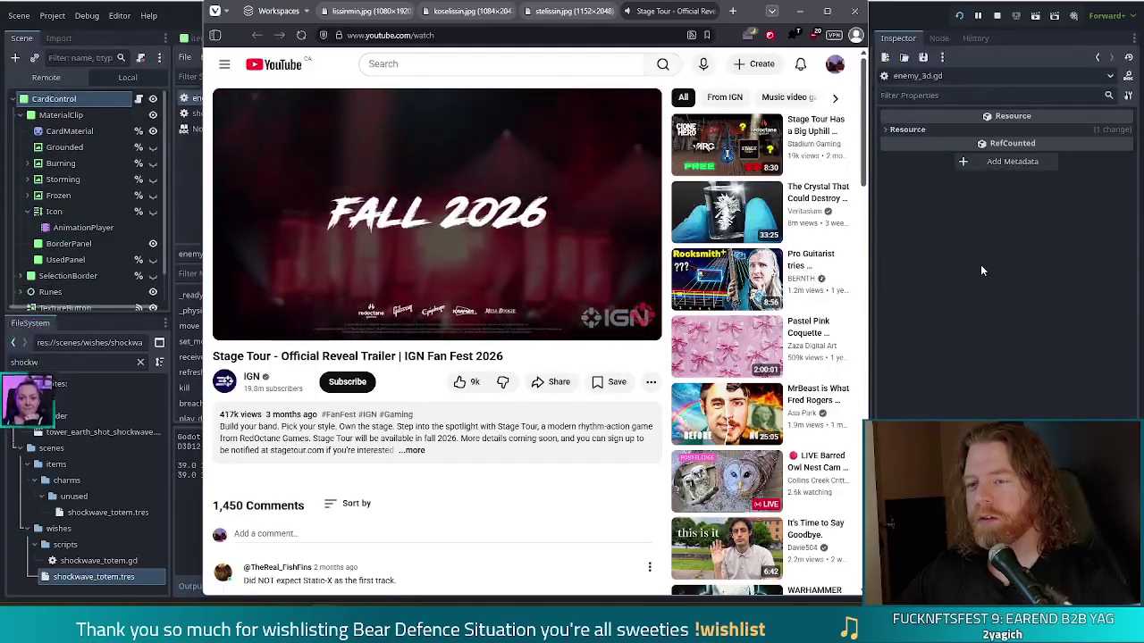
click(413, 452)
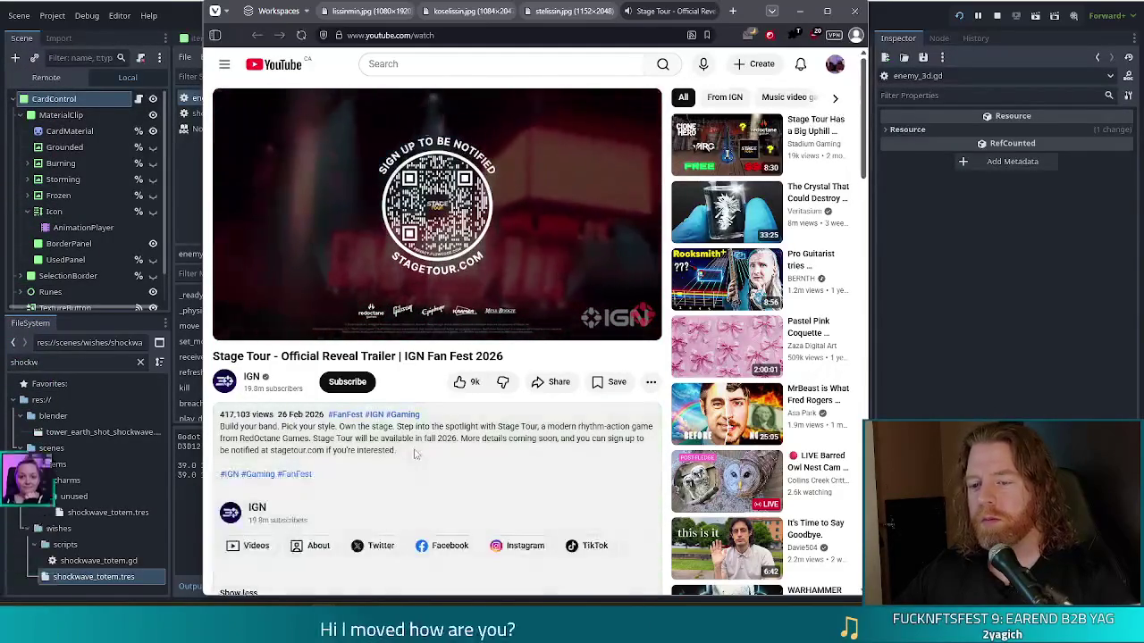
click(853, 15)
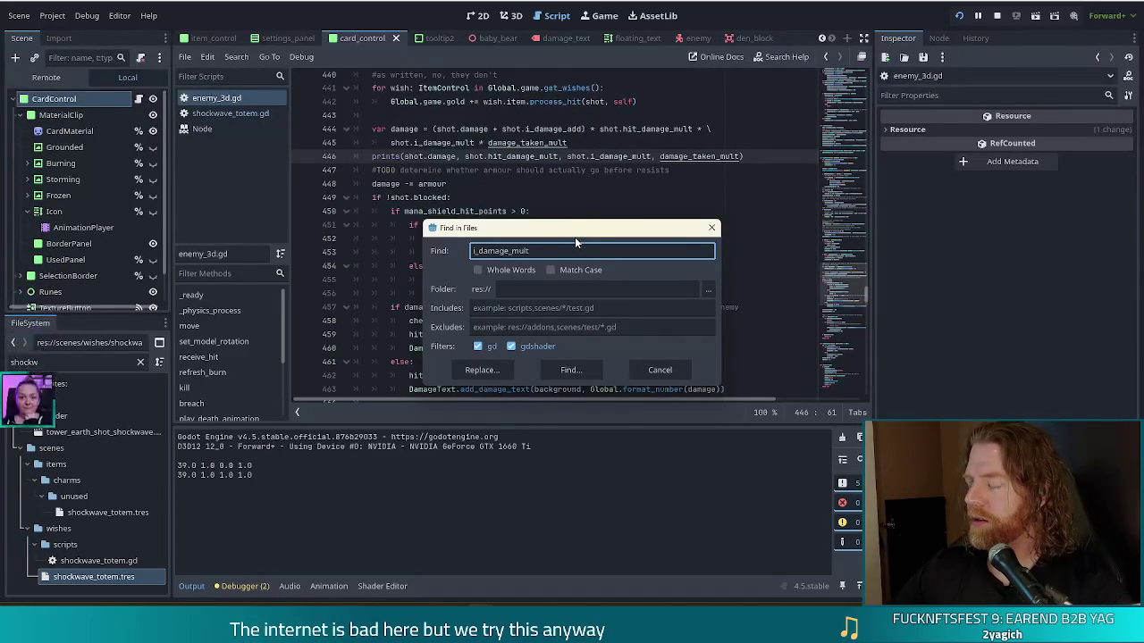
Step: Run the i_damage_mult search and open the line 393 shrapnel multiplier match in enemy_3d.gd
click(568, 371)
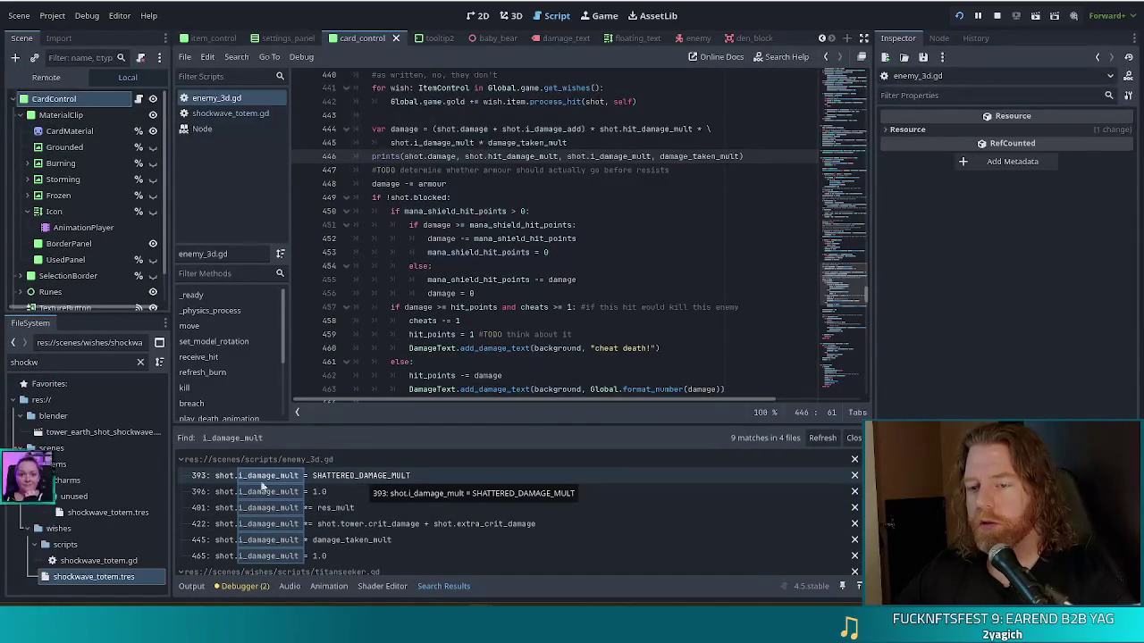
click(374, 477)
Step: Add 'var original_mult = shot.i_damage_mult' above the shrapnel loop
scroll(523, 304, up, 3)
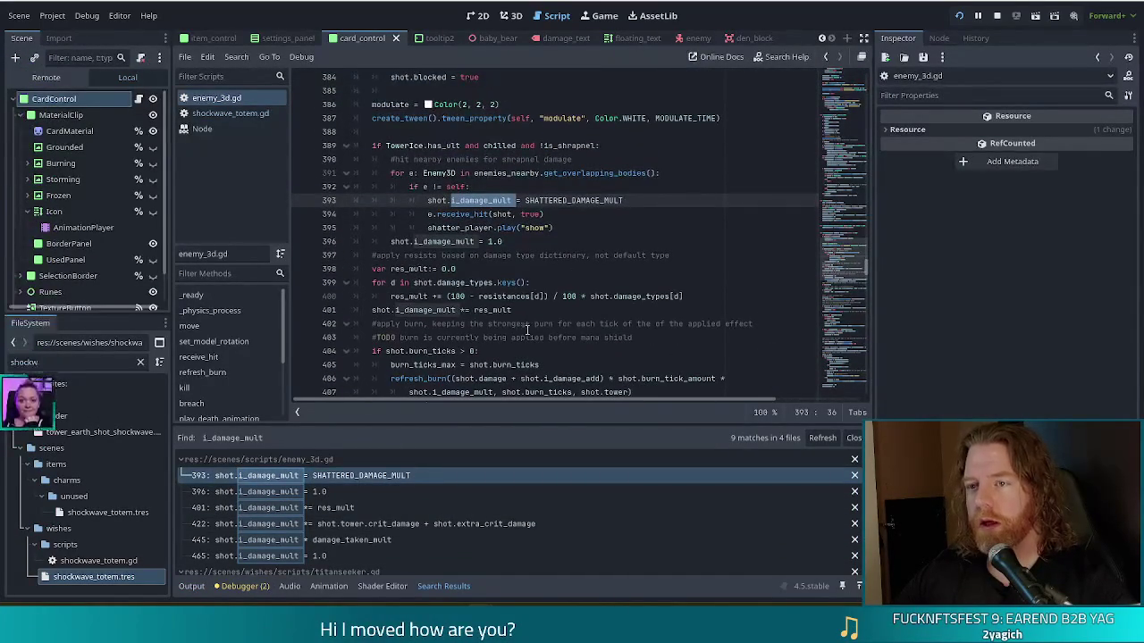
click(331, 492)
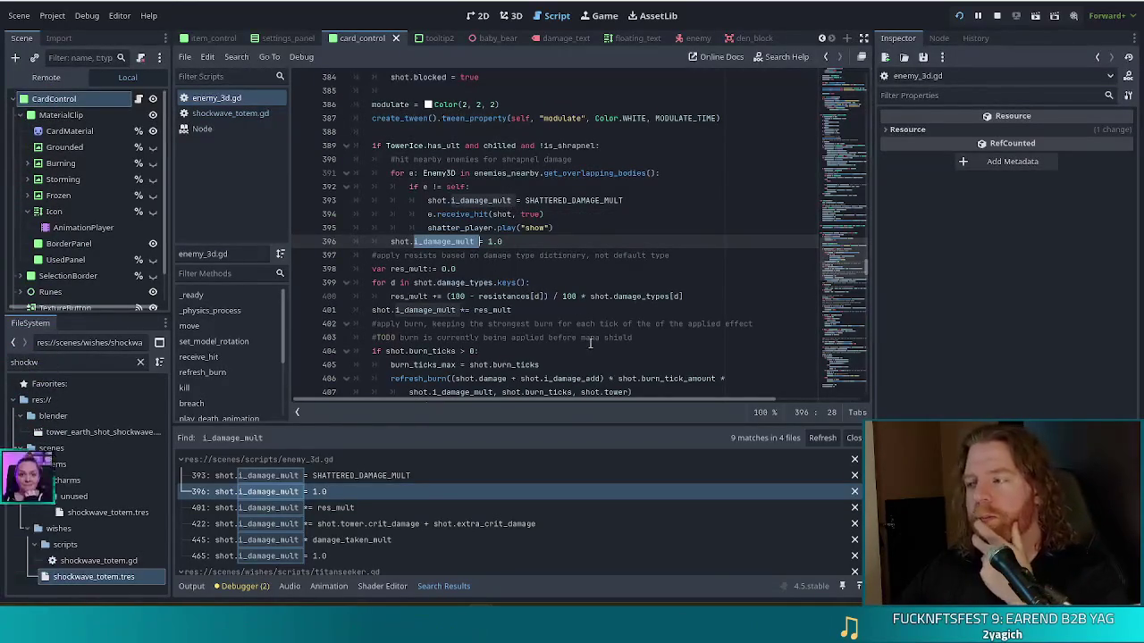
mouse_move(506, 223)
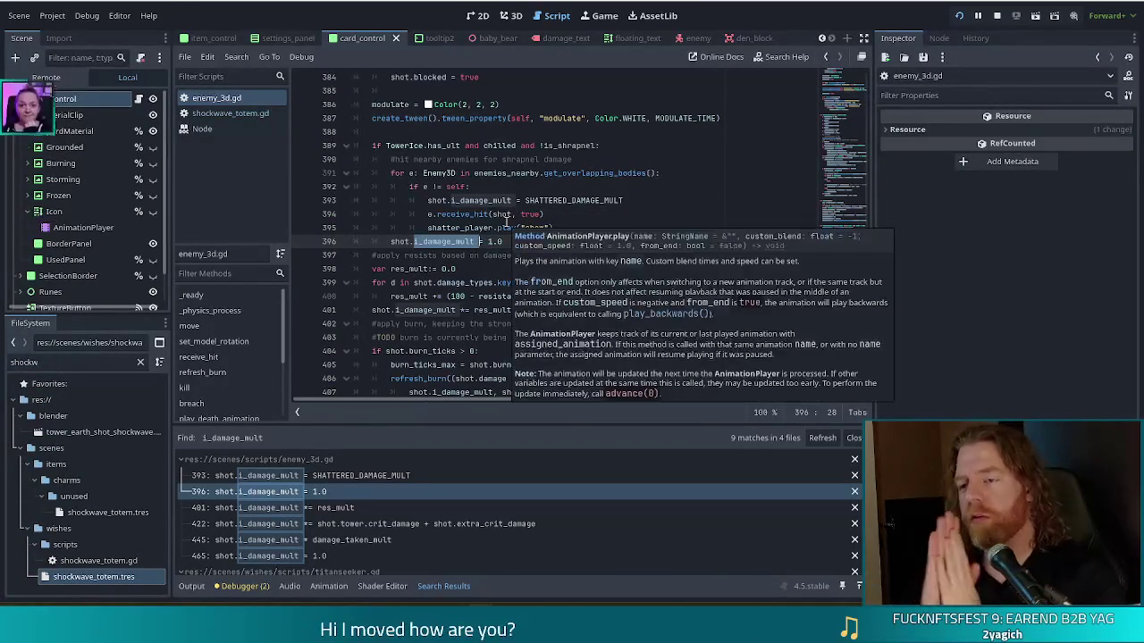
drag(511, 200, 524, 201)
shift+click(552, 228)
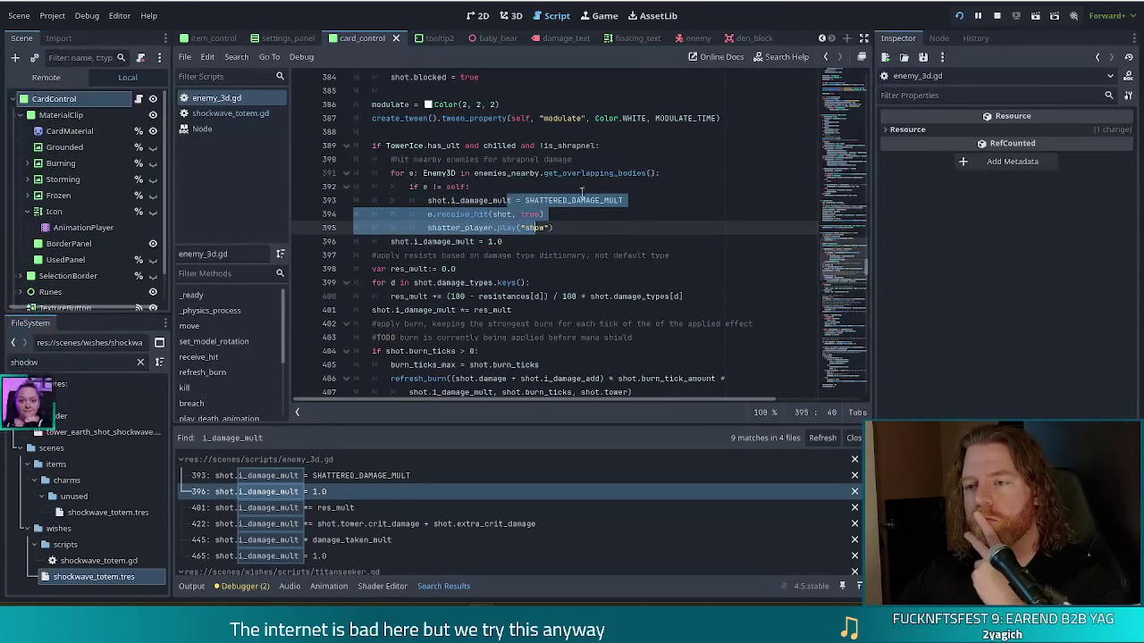
click(589, 158)
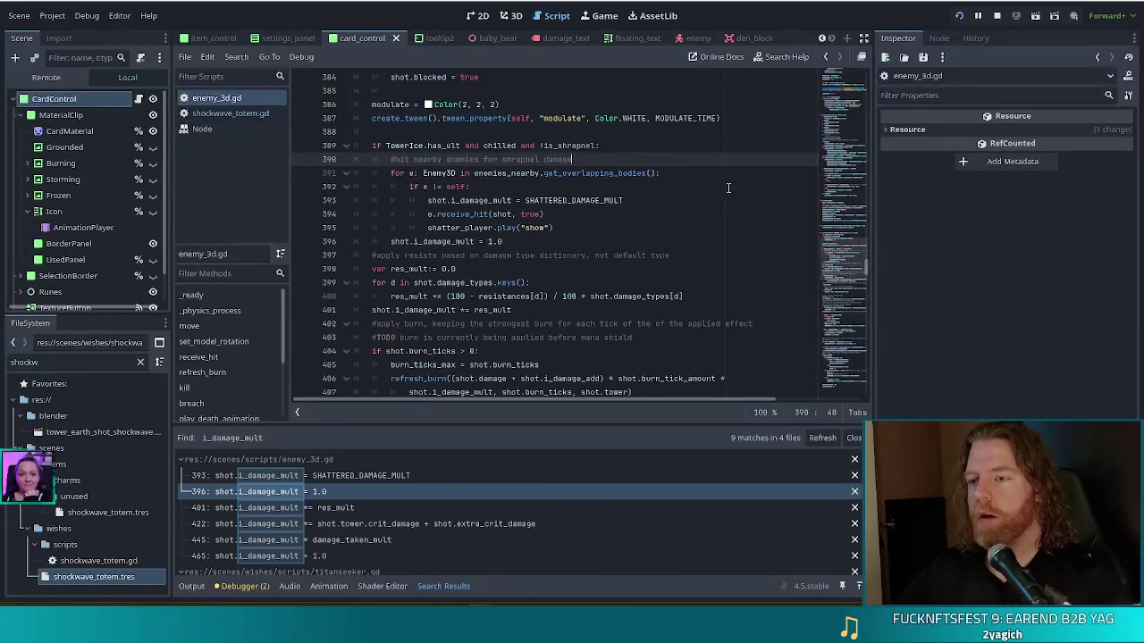
key(Return)
text(ar )
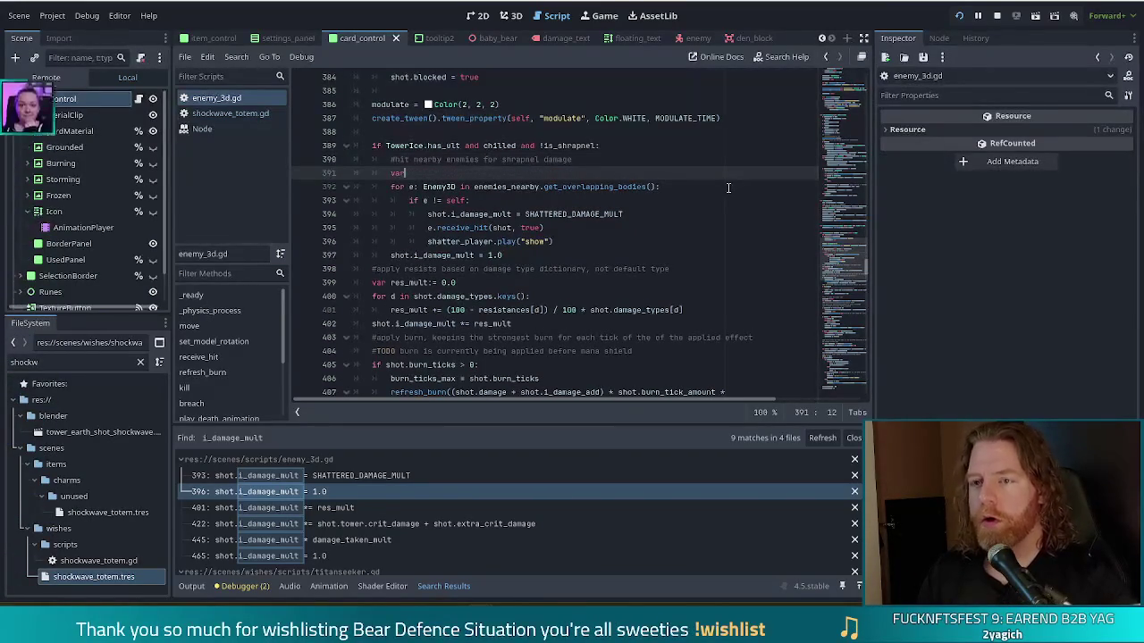
text(original)
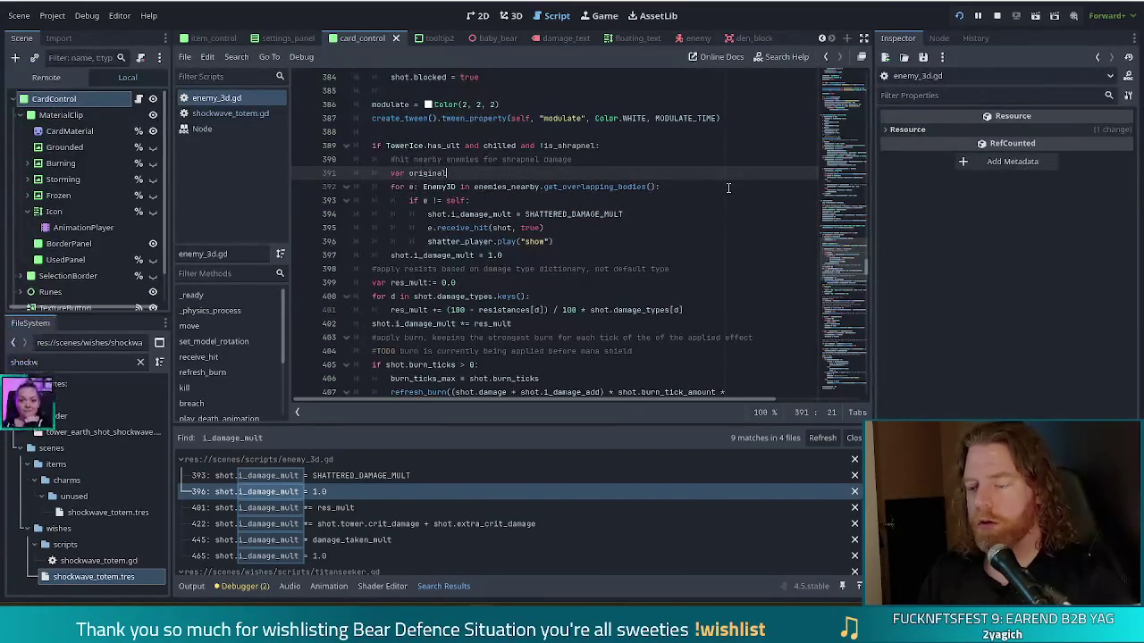
text(_mult = )
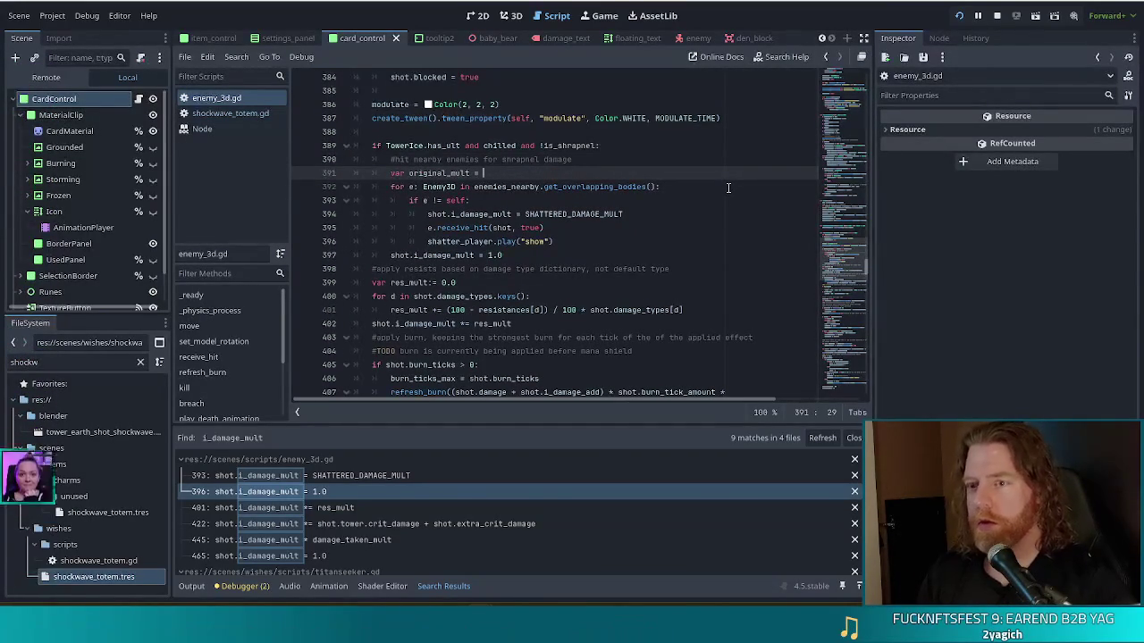
text(shot.i)
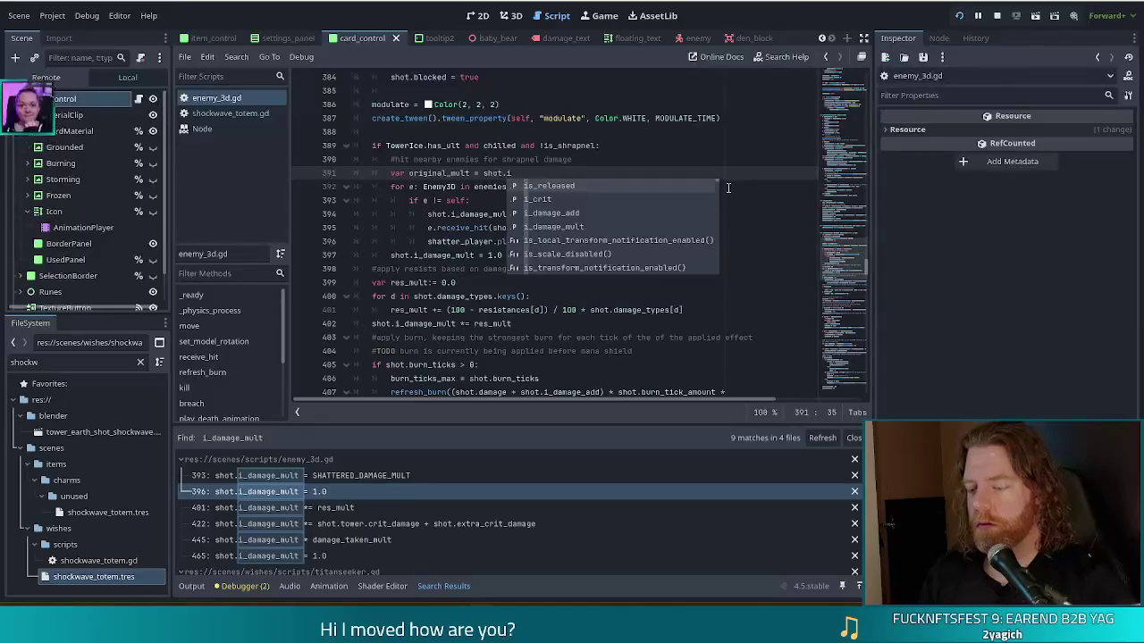
key(Down)
key(Down)
key(Down)
key(Return)
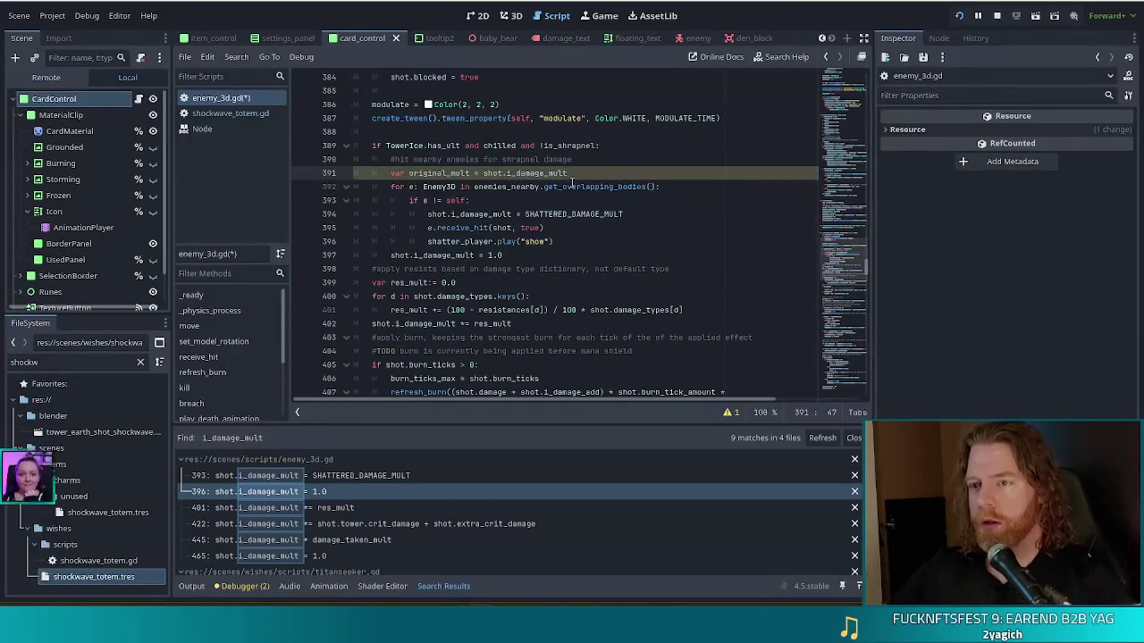
Step: Replace the 1.0 multiplier reset after the loop with original_mult and save
drag(487, 256, 520, 255)
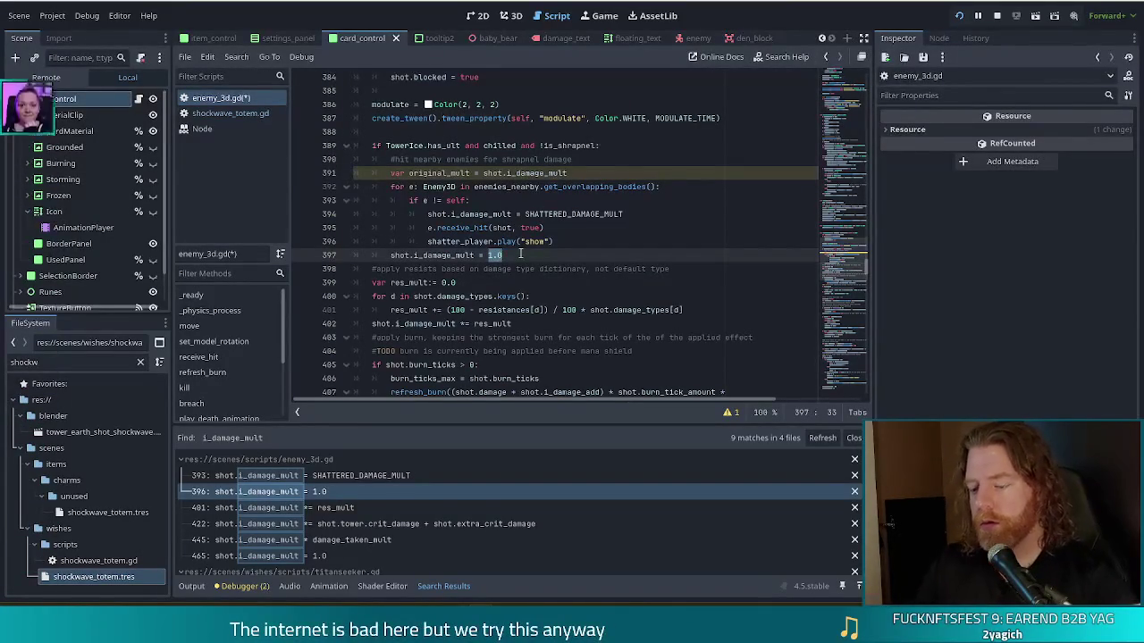
text(original_mult)
key(ctrl+s)
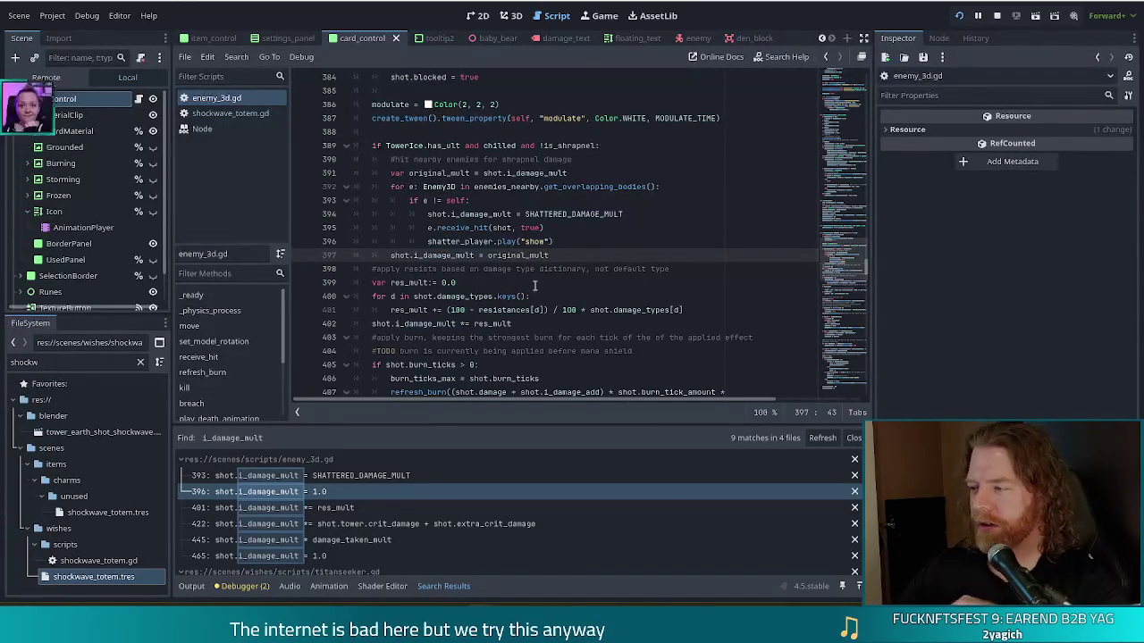
click(336, 513)
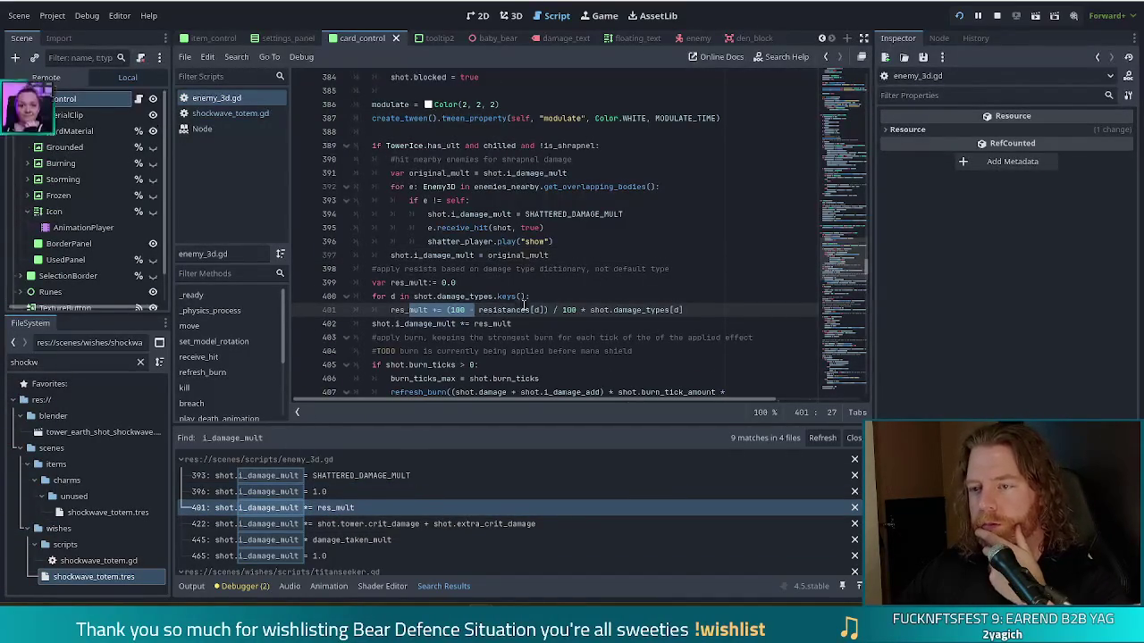
Step: Add print(res_mult) on line 403 after 'shot.i_damage_mult *= res_mult' and save
scroll(518, 304, down, 2)
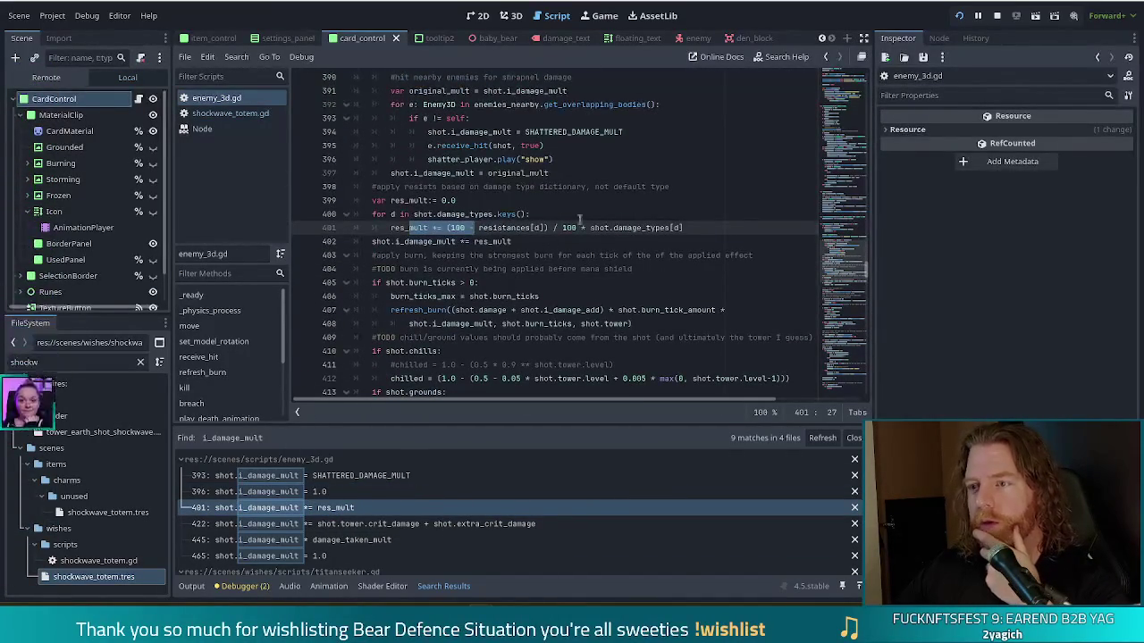
mouse_move(492, 232)
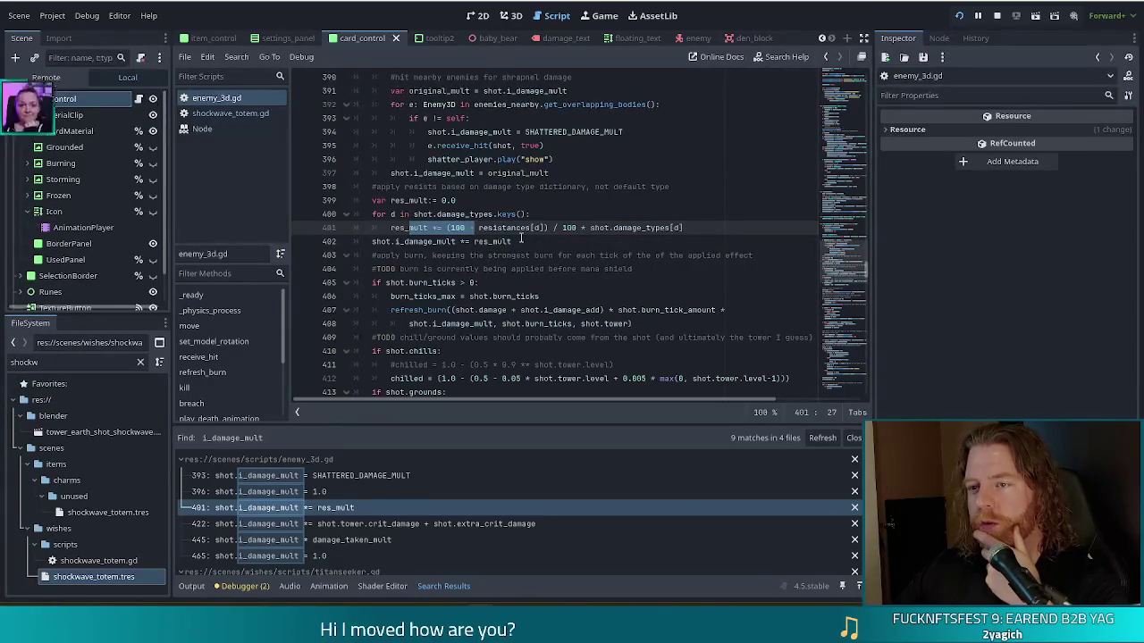
click(528, 242)
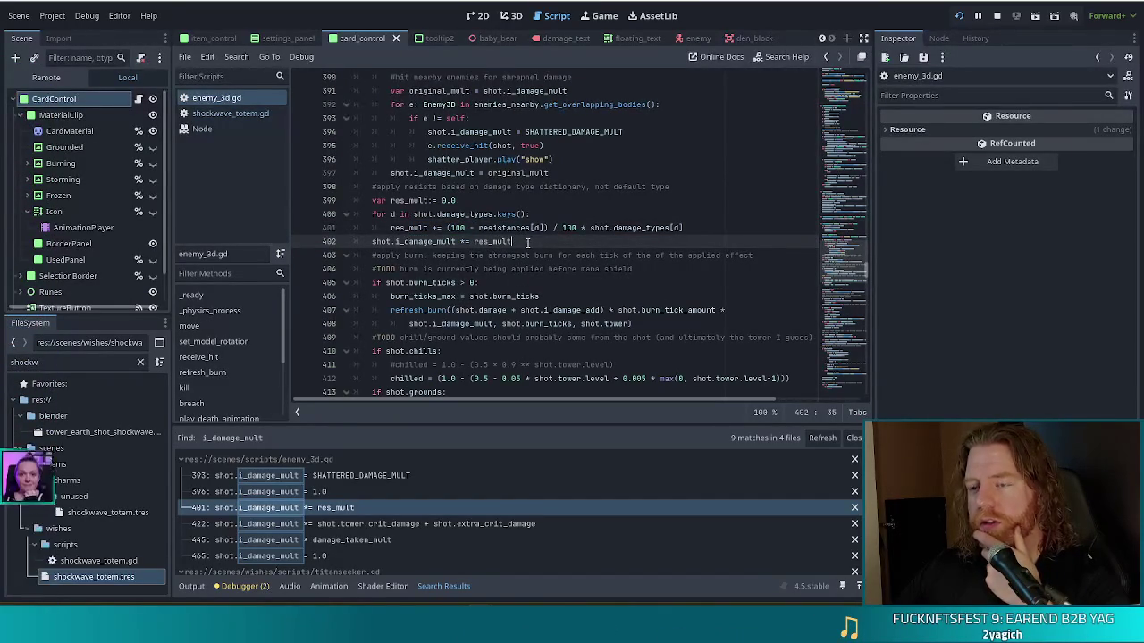
key(Return)
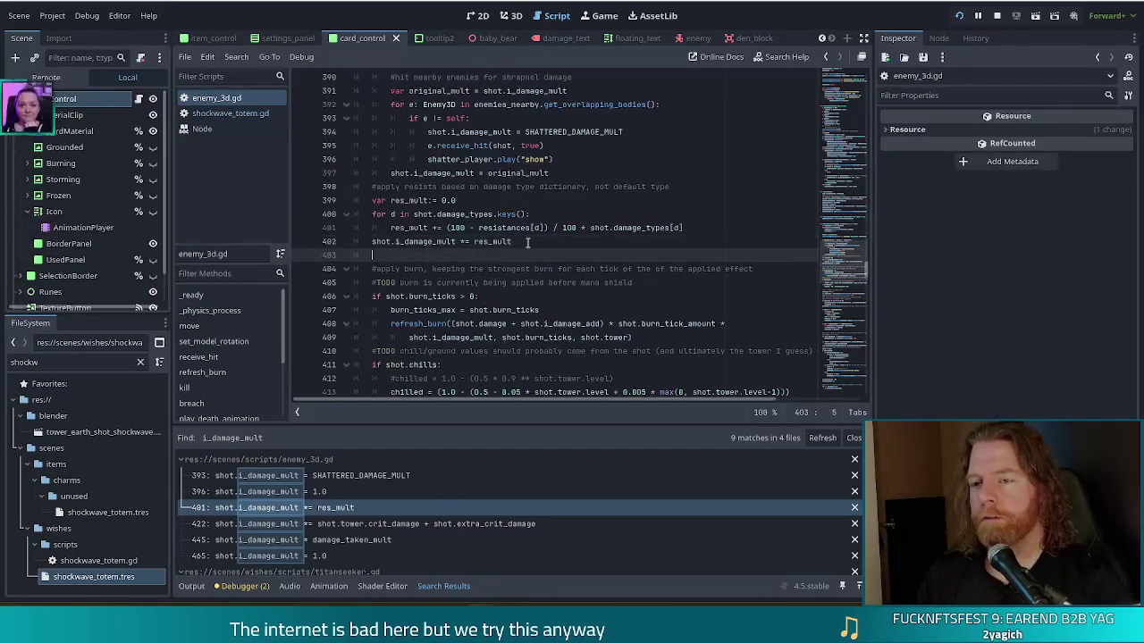
text(print()
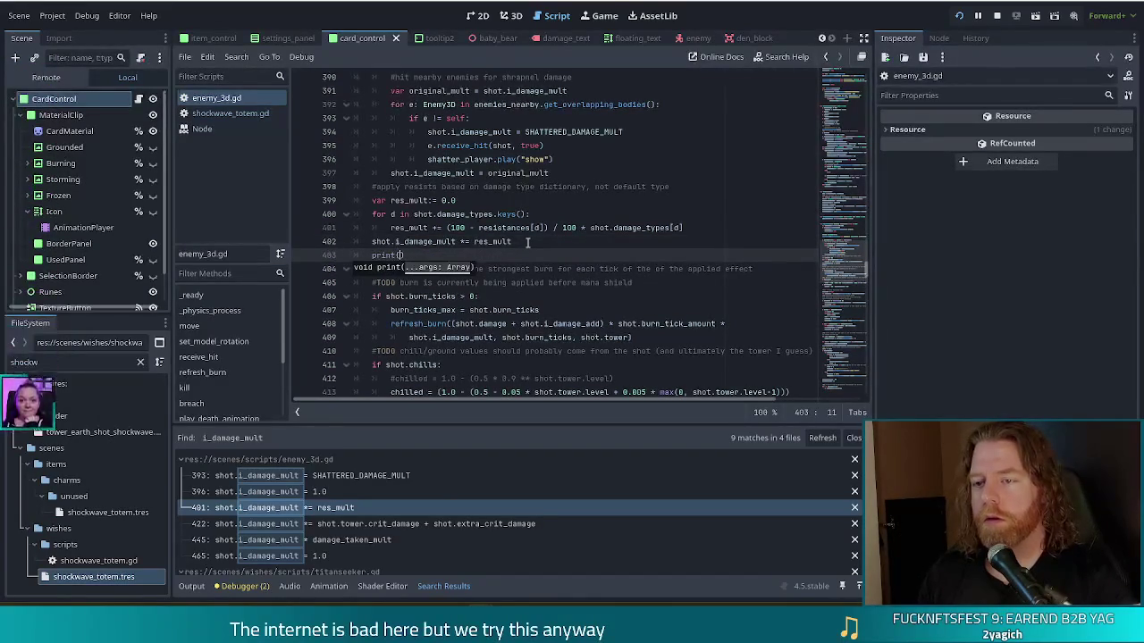
text(res)
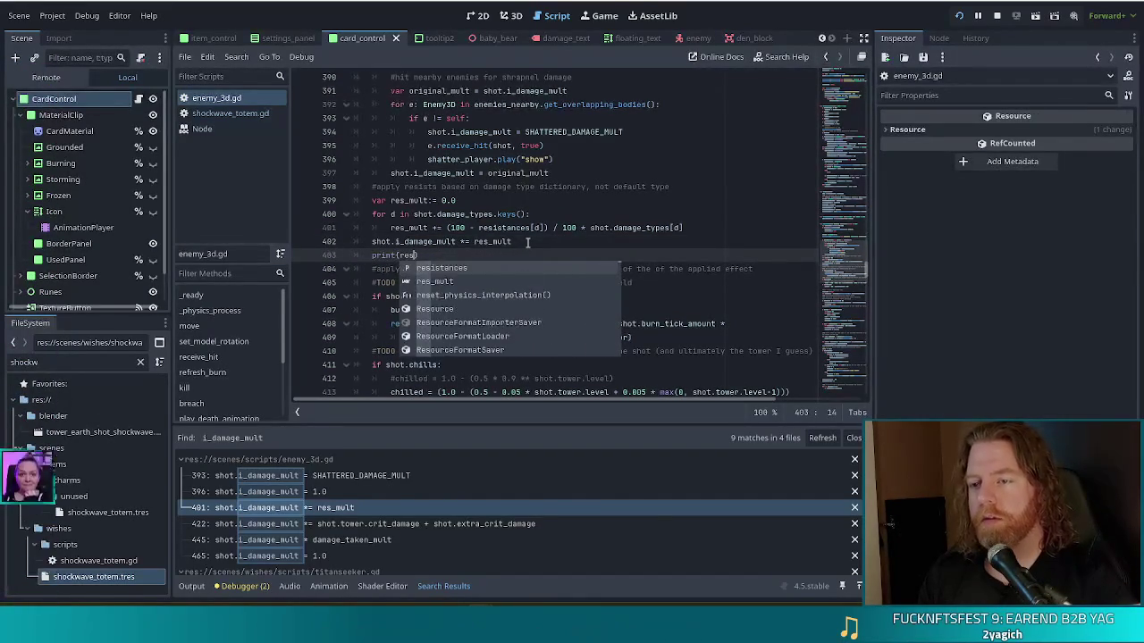
key(Down)
key(Return)
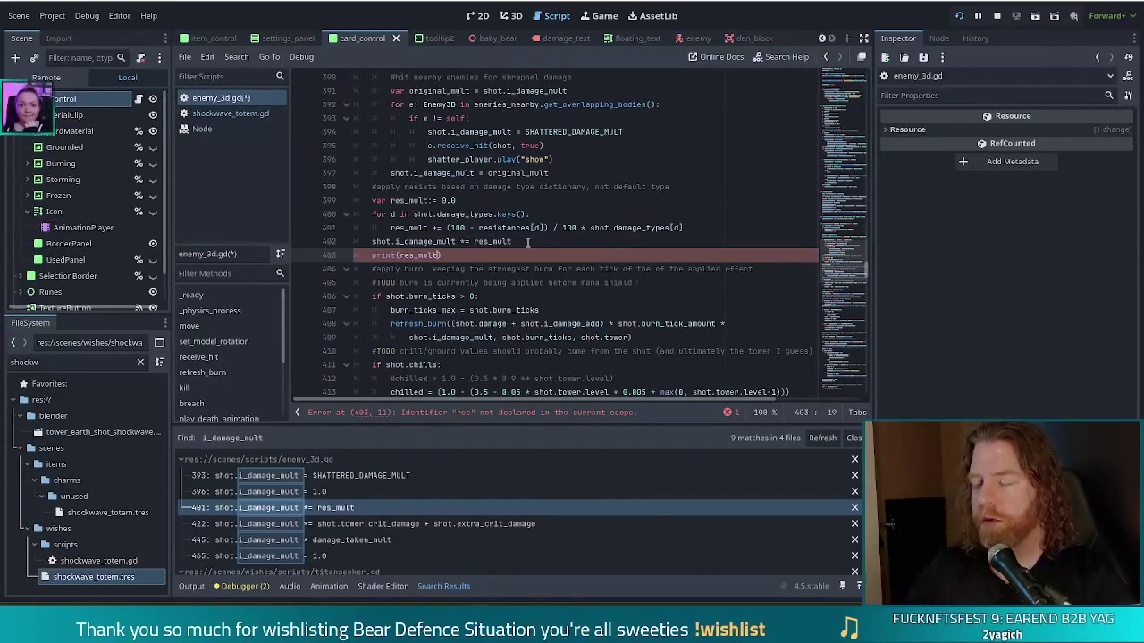
key(ctrl+s)
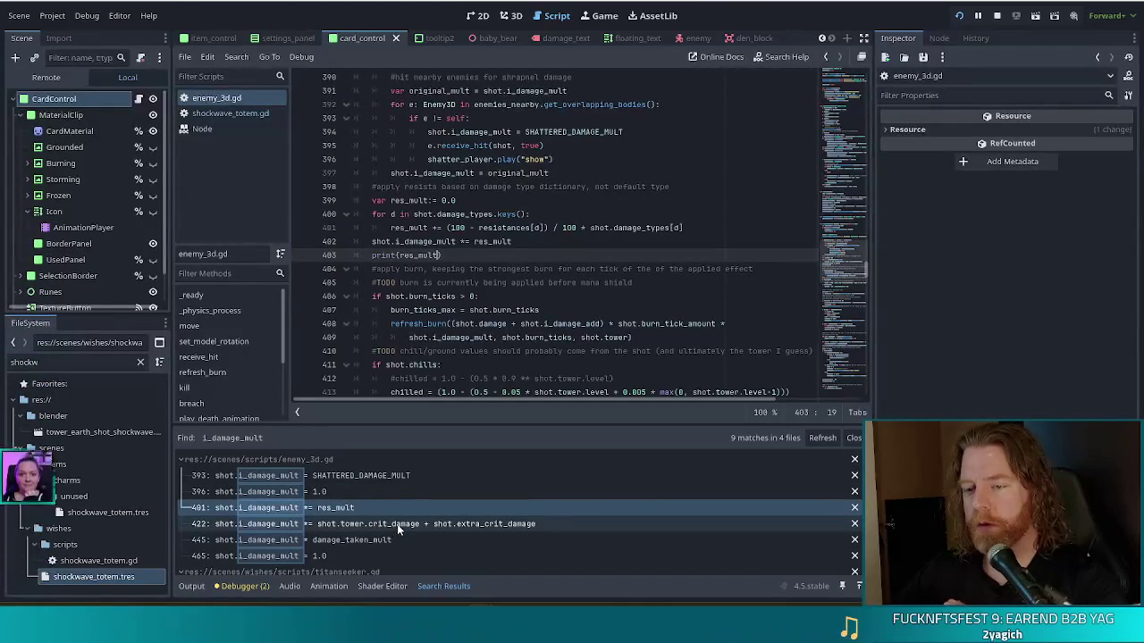
click(397, 524)
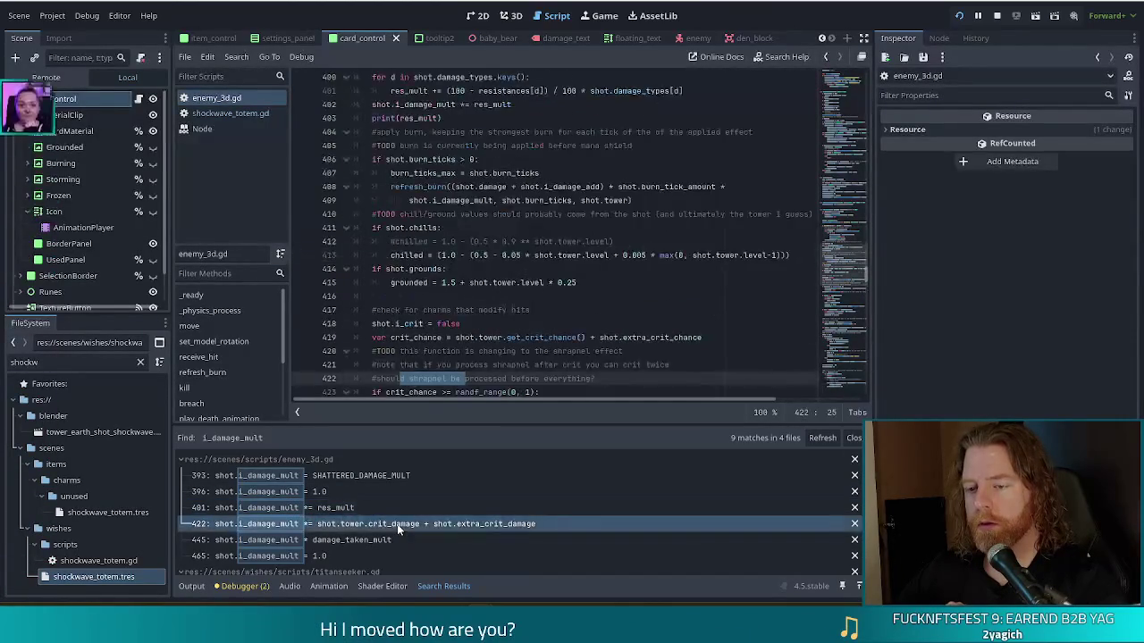
Step: Review the i_damage_mult uses around the crit chance and crit_damage terms on lines 422-424
scroll(519, 344, down, 2)
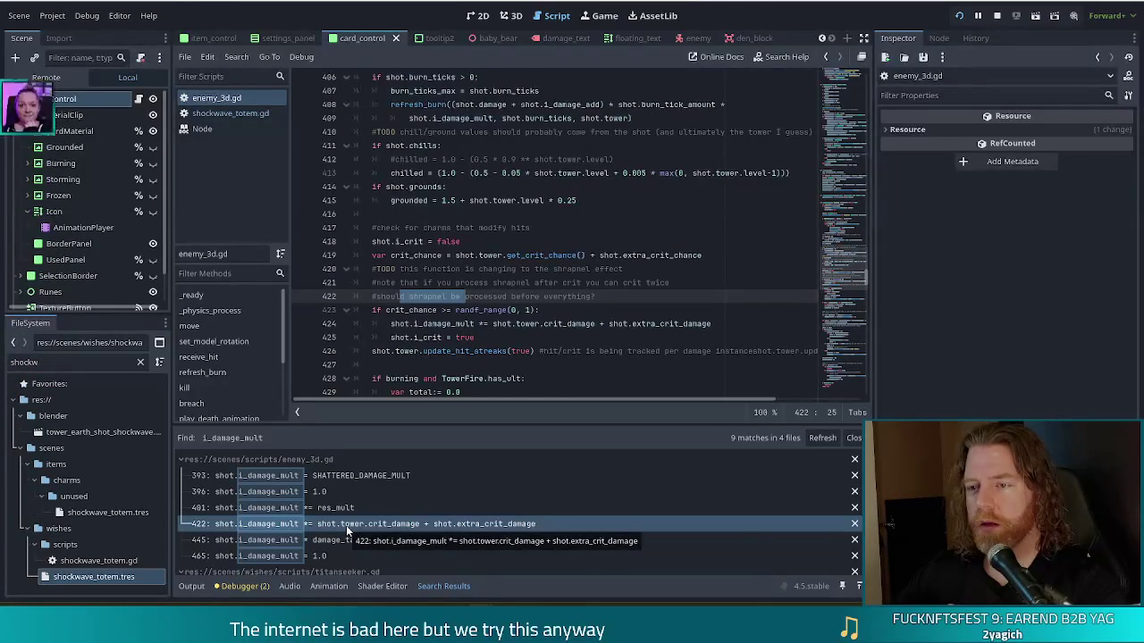
click(707, 254)
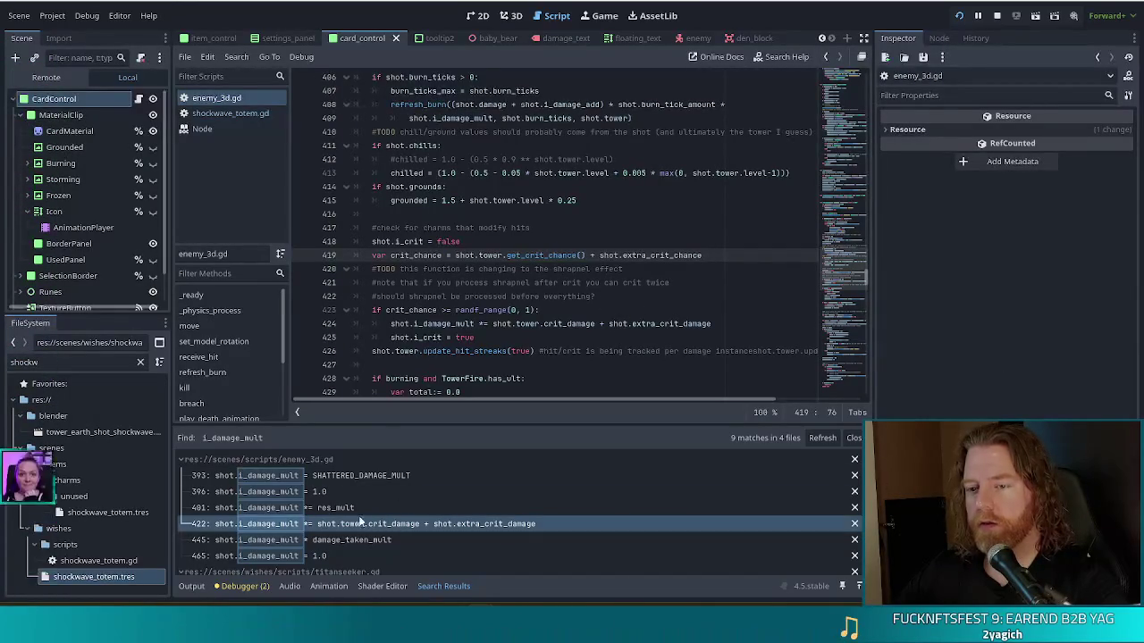
click(326, 529)
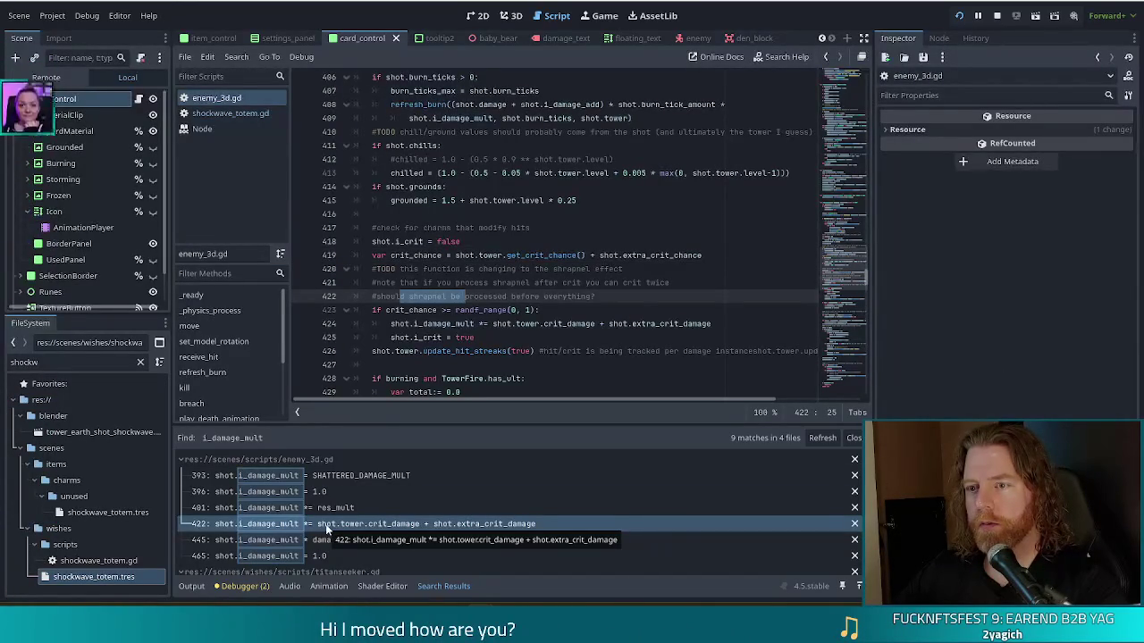
click(578, 324)
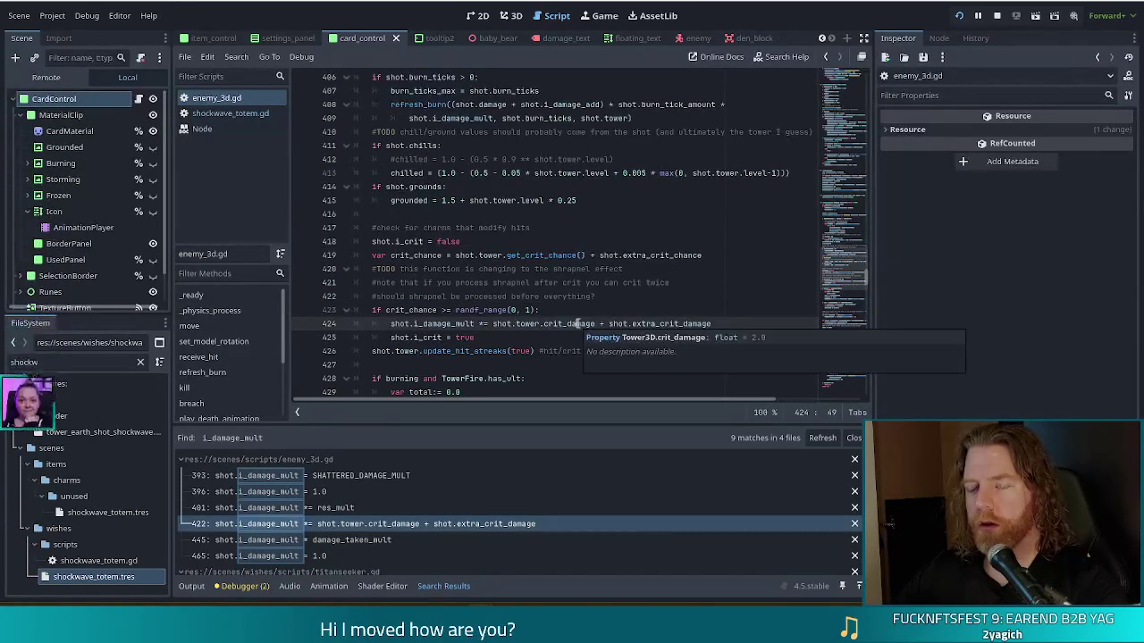
scroll(537, 295, down, 2)
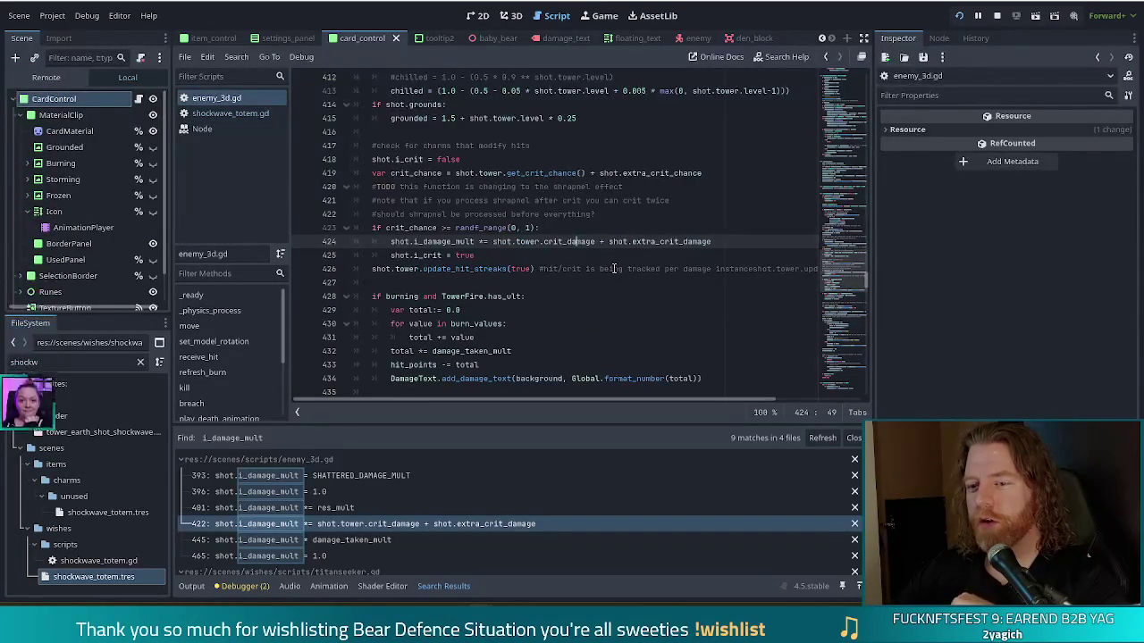
Step: Inspect the line 445 and 465 matches and titanseeker.gd, where the multiplier is tripled
click(365, 542)
scroll(381, 509, down, 2)
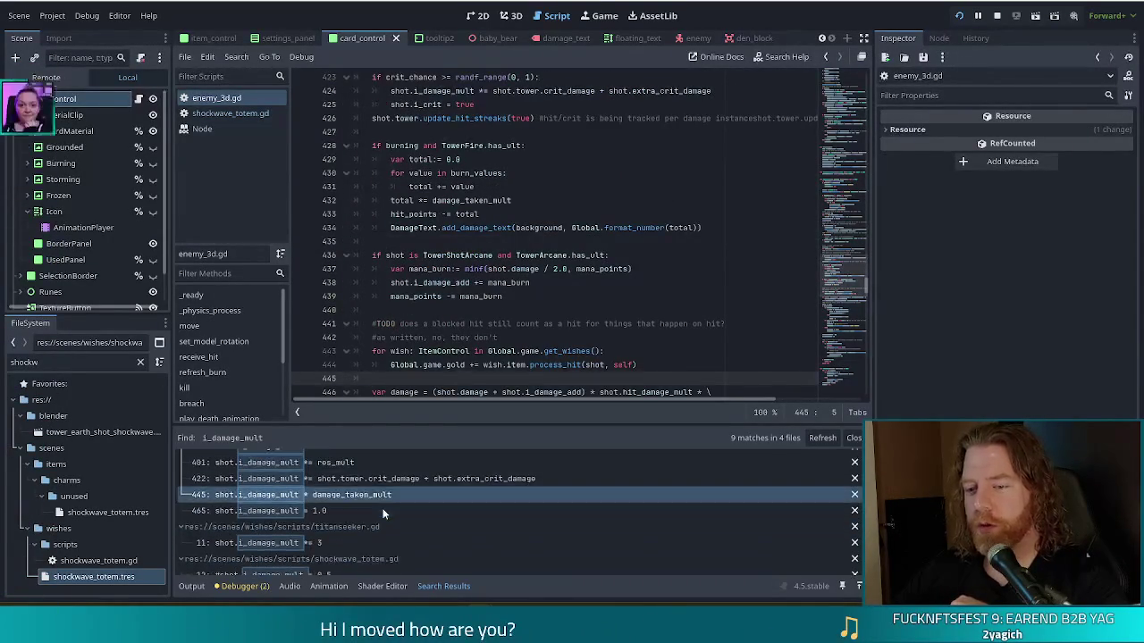
click(371, 511)
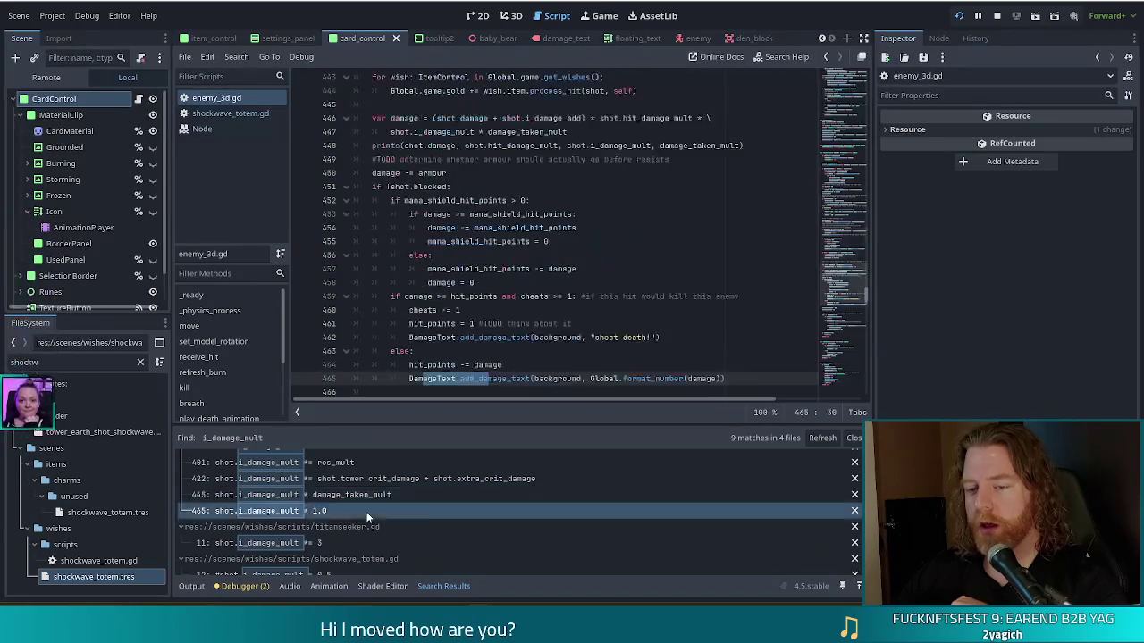
click(371, 543)
scroll(375, 536, down, 2)
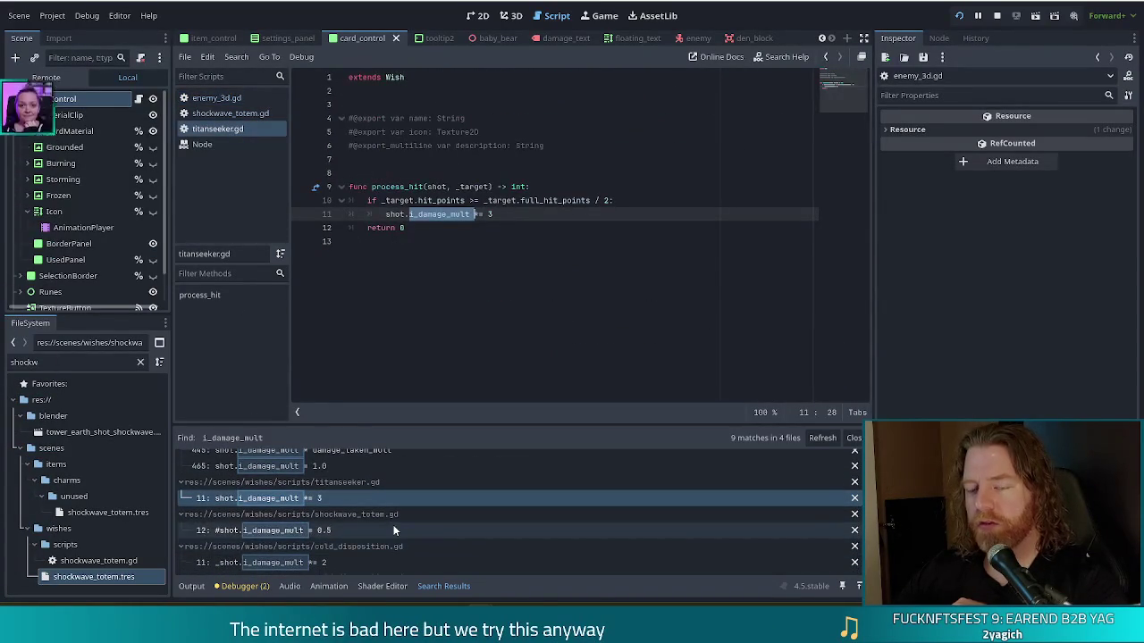
scroll(370, 531, up, 3)
click(371, 507)
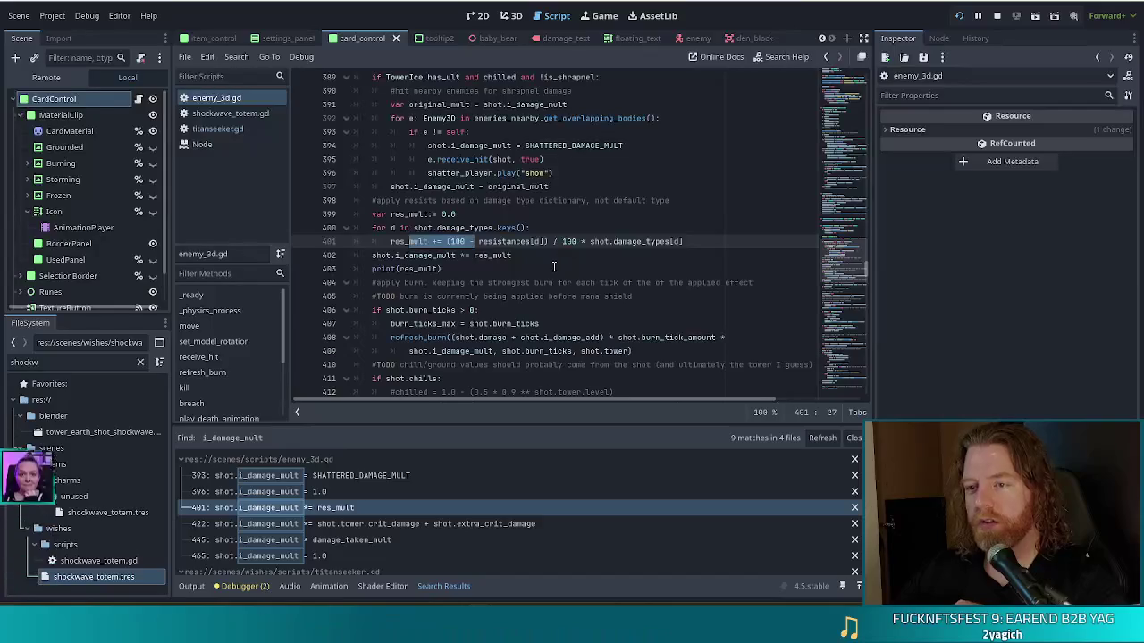
Step: Select the res_mult formula on line 401, then check the printed hit values in the Output panel
click(460, 243)
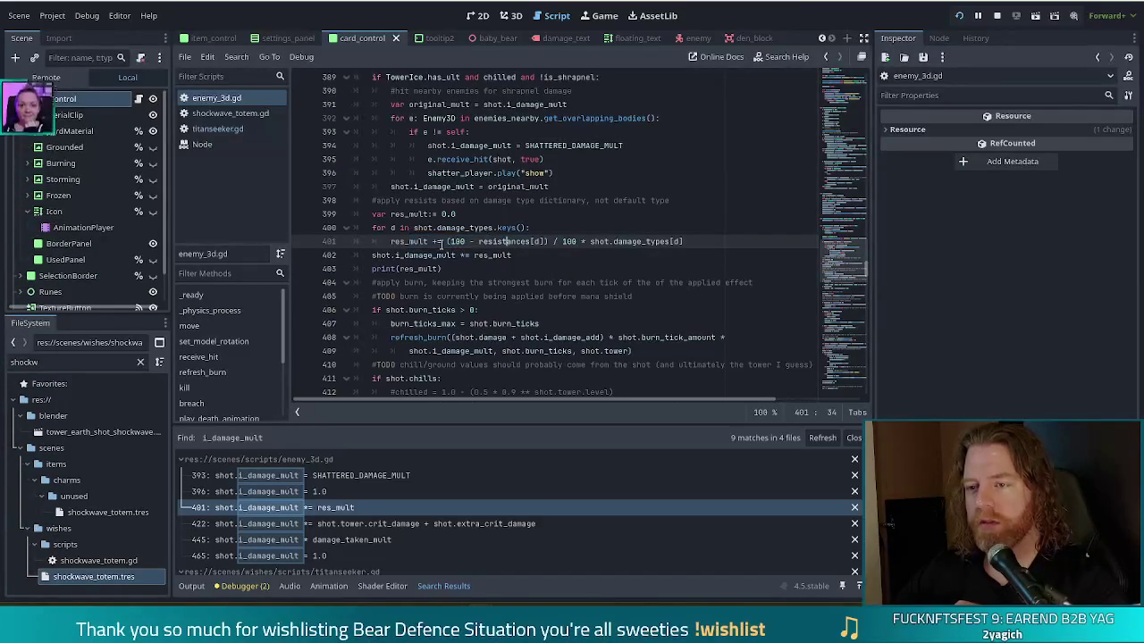
drag(392, 242, 684, 241)
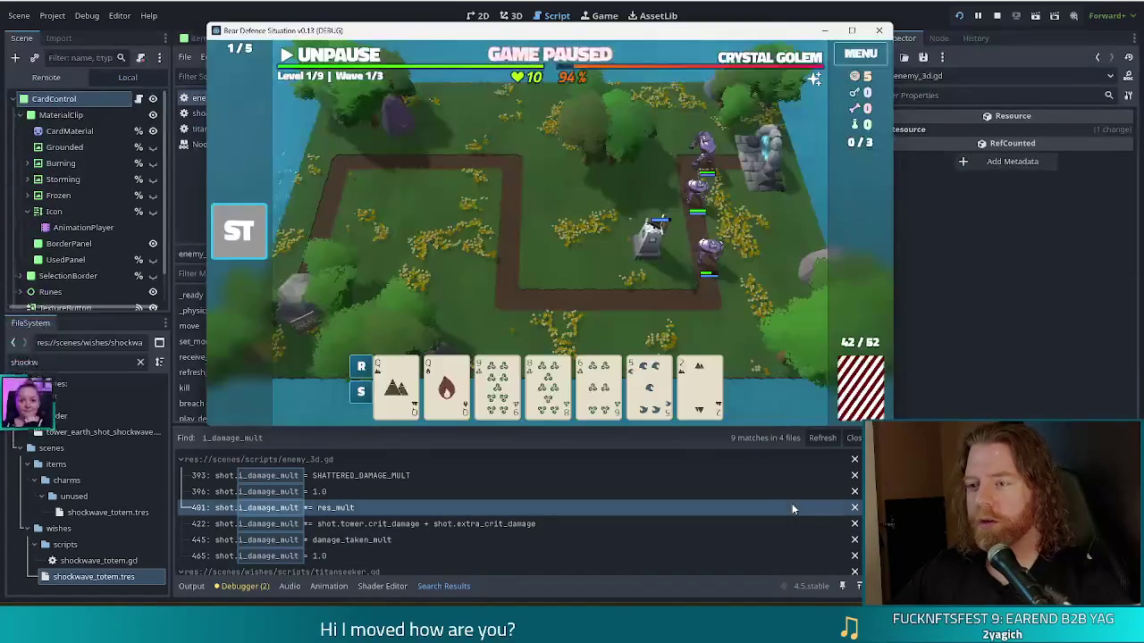
click(191, 588)
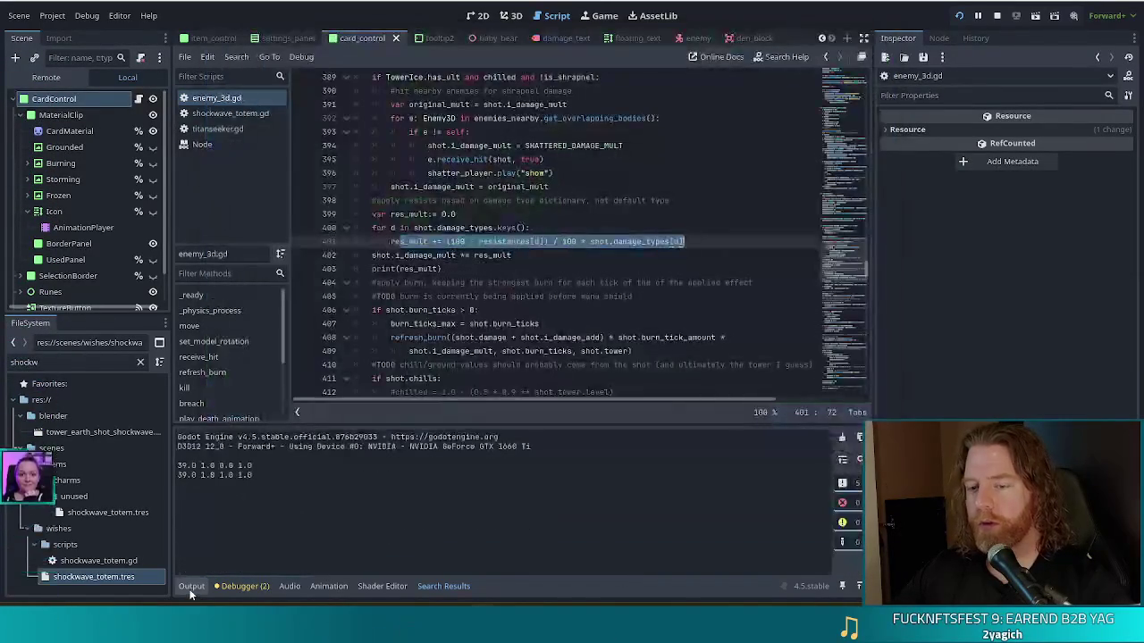
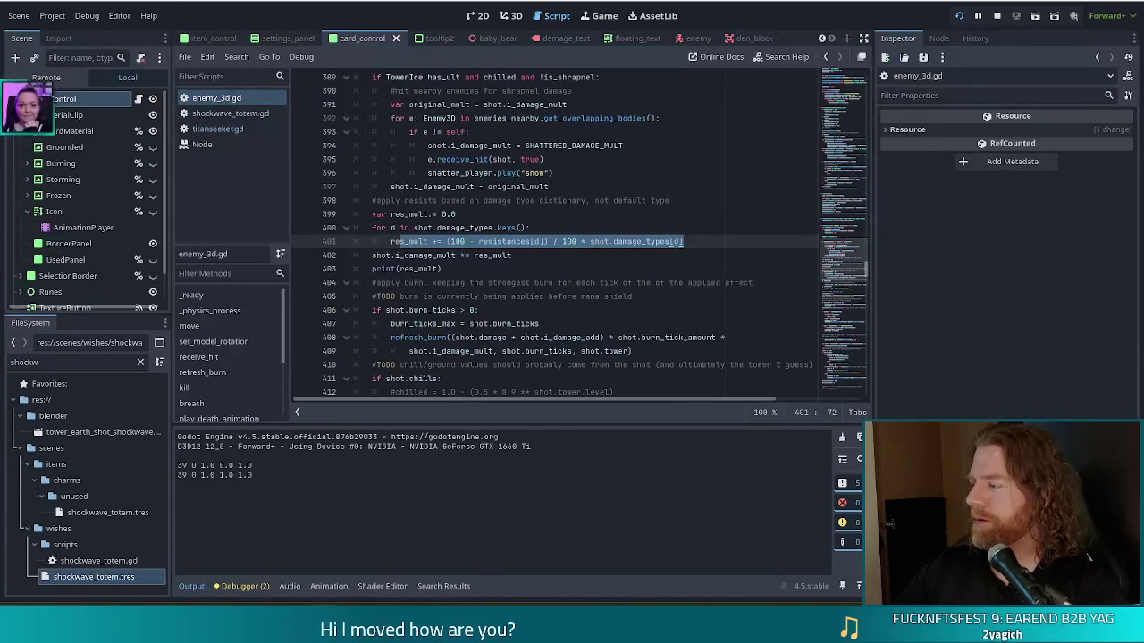
Step: Run the test game briefly so res_mult values 0.0 and 1.0 print, then pause and return to enemy_3d.gd
click(686, 241)
key(alt+Tab)
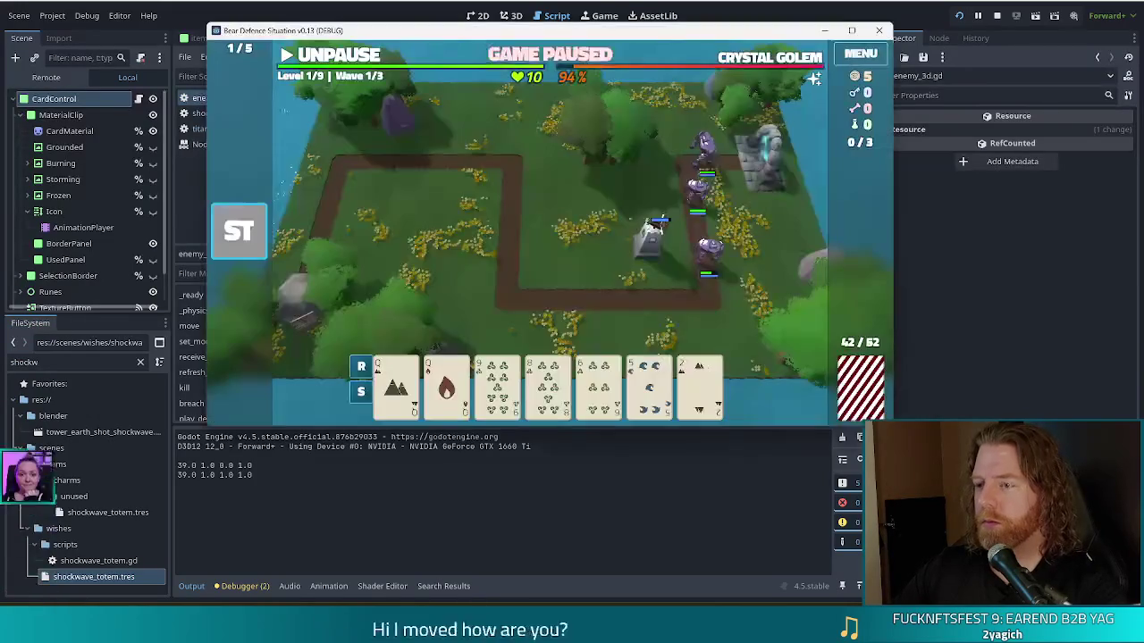
click(345, 57)
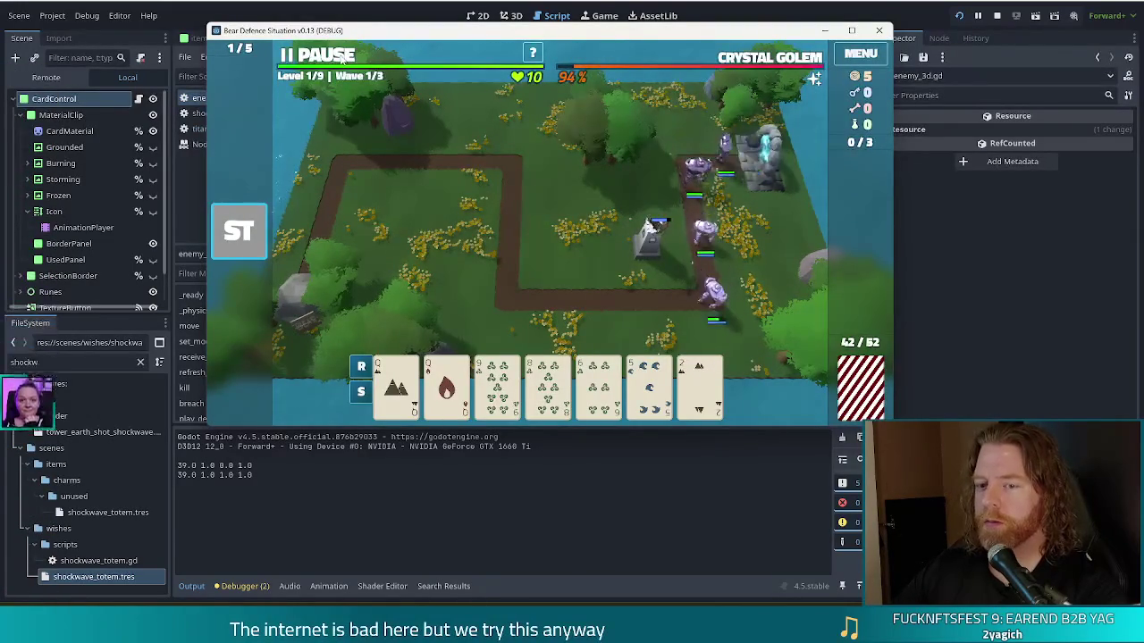
click(342, 58)
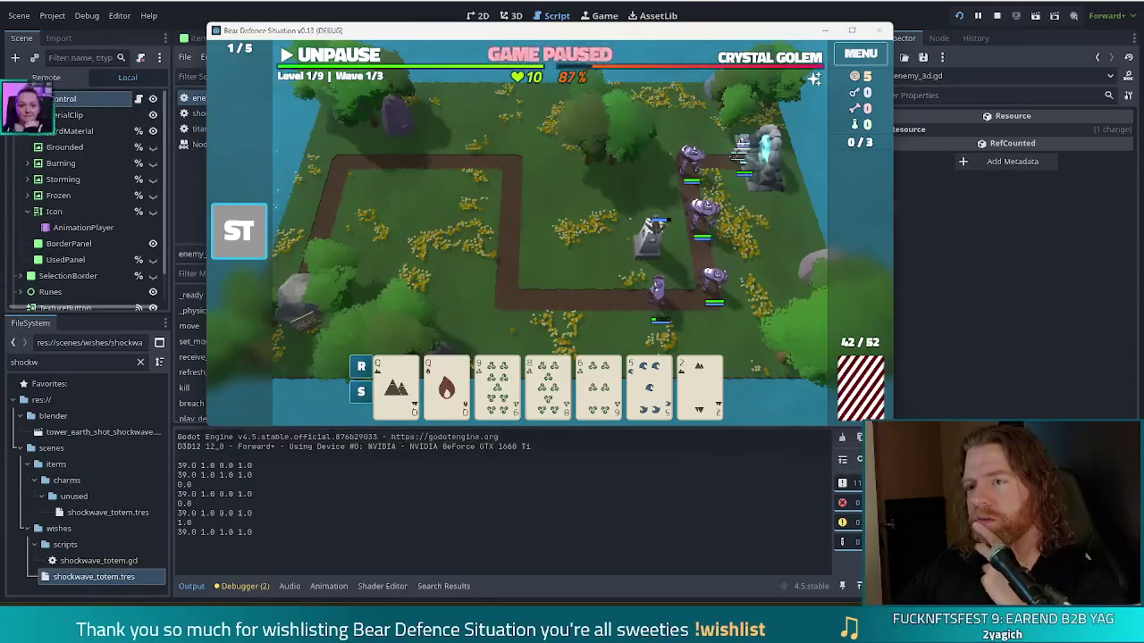
click(262, 551)
click(530, 255)
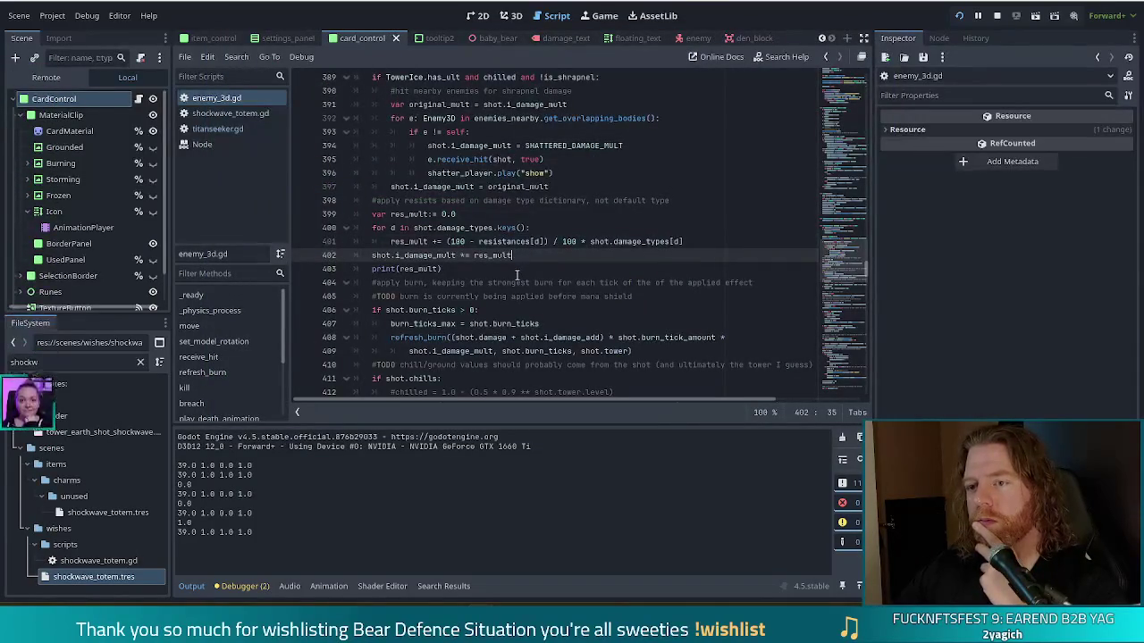
Step: Change line 402 to read shot.i_damage_mult *= res_mult
click(418, 241)
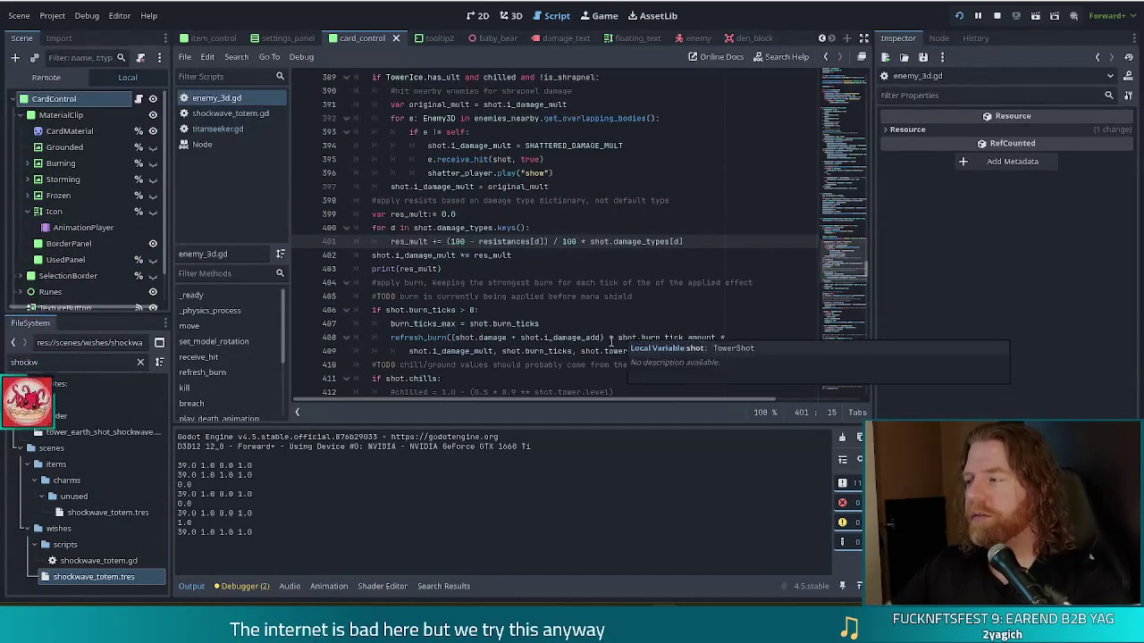
click(464, 255)
text(*)
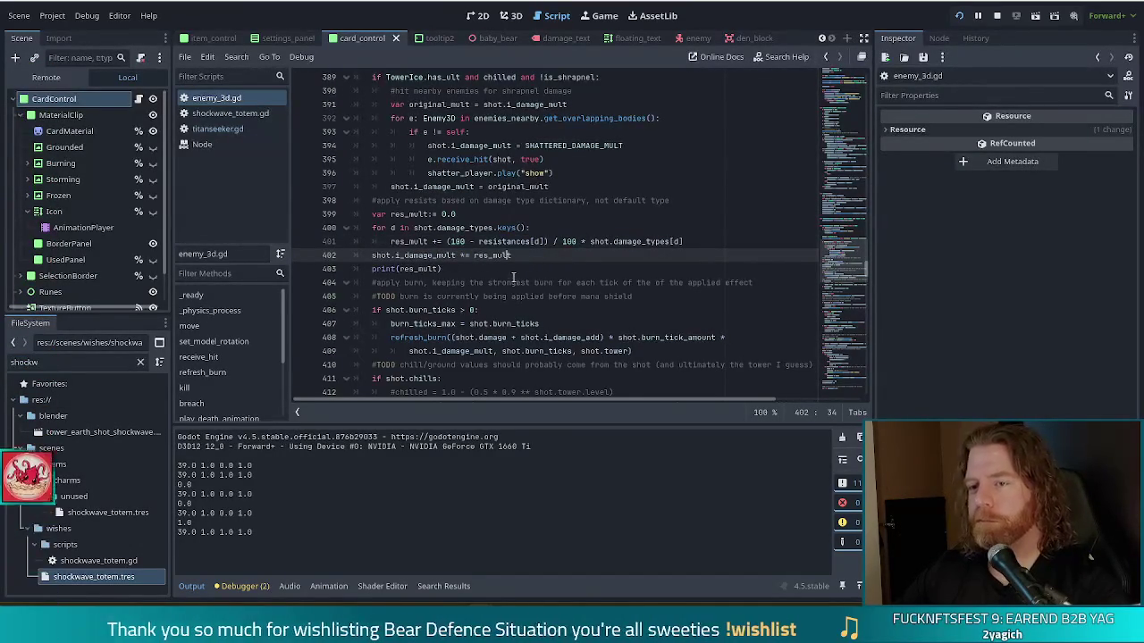
Step: Delete the print(res_mult) debug line below the damage multiplier line
click(465, 270)
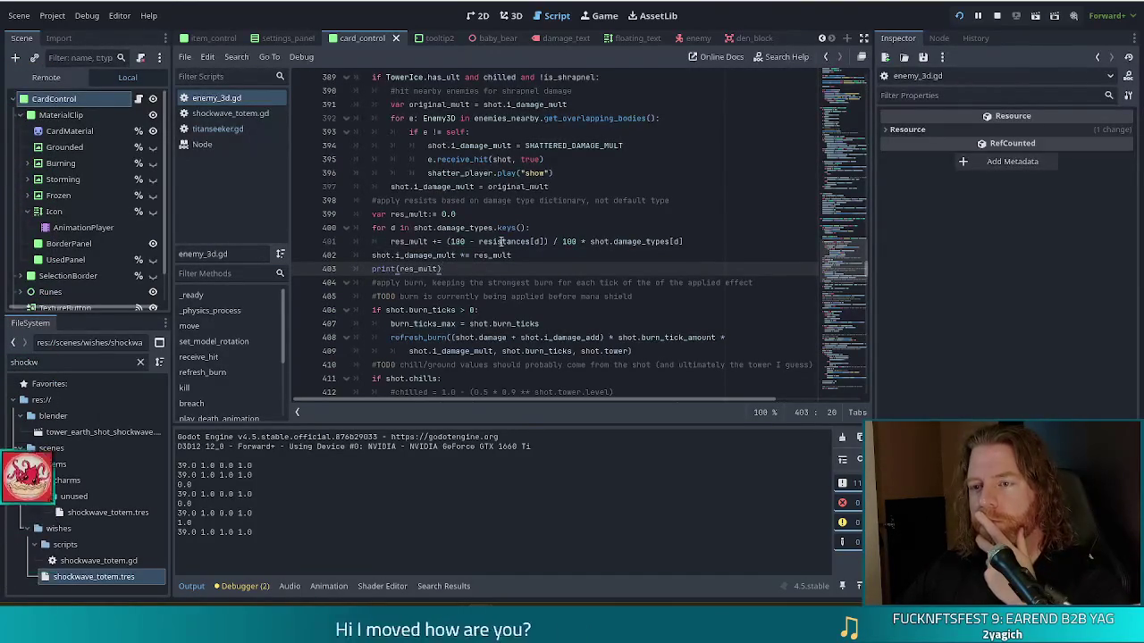
key(Up)
key(End)
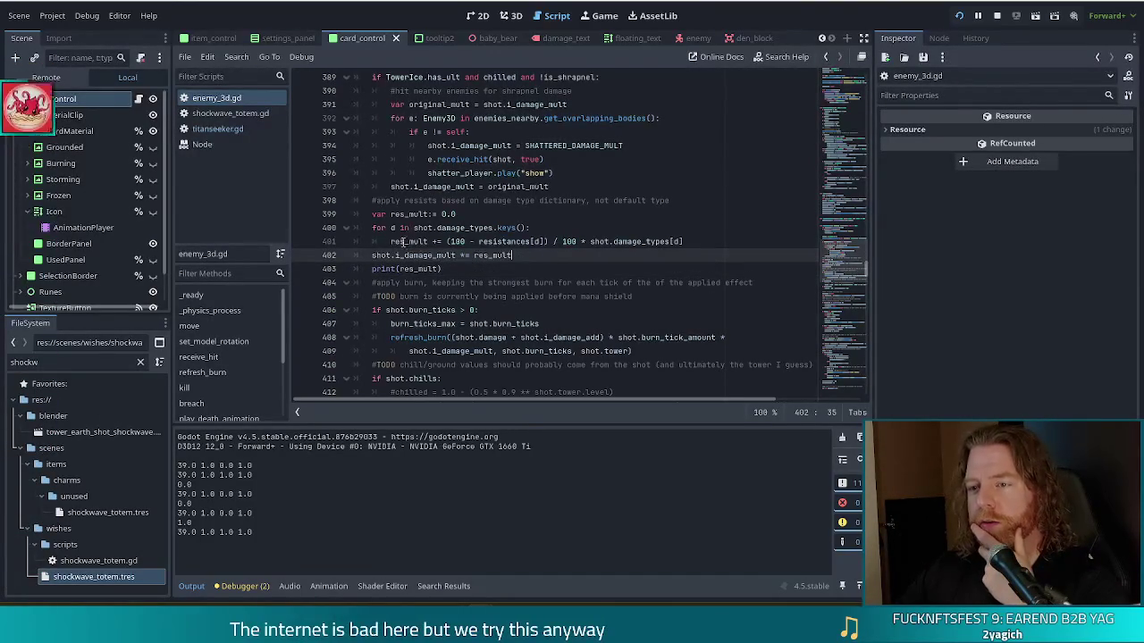
mouse_move(447, 241)
mouse_down()
mouse_move(563, 242)
mouse_move(550, 241)
mouse_up()
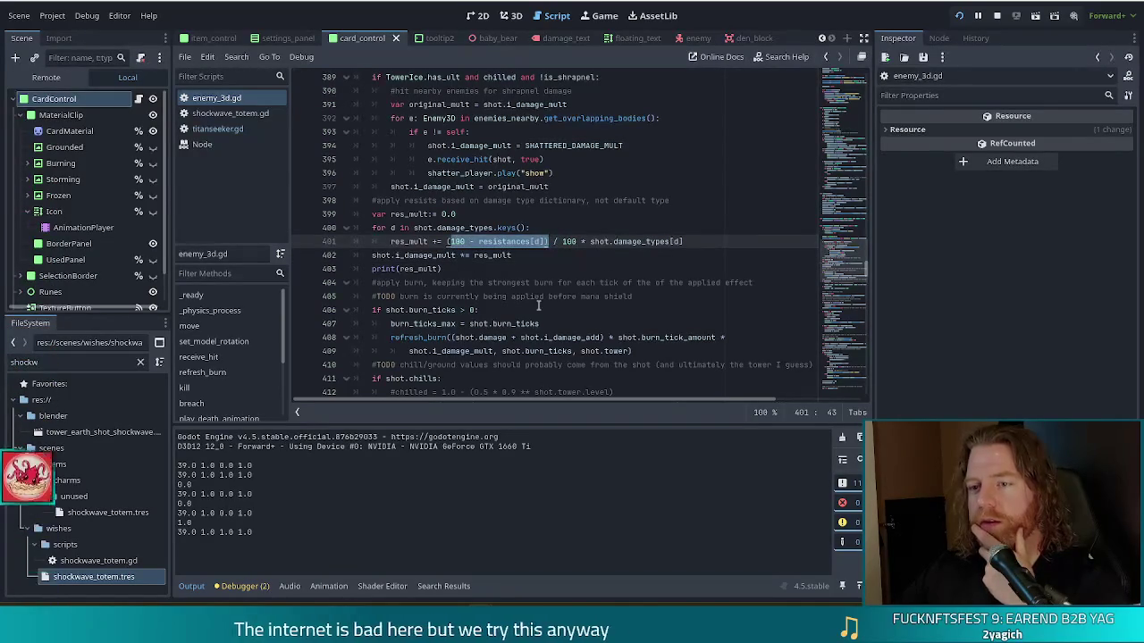
click(414, 227)
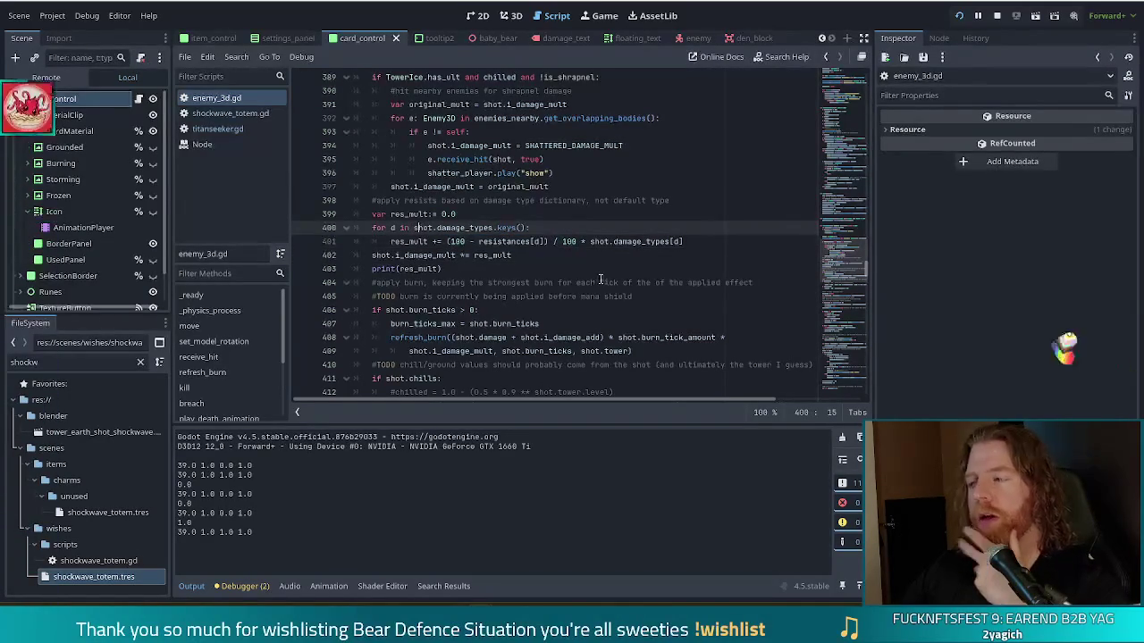
drag(554, 269, 551, 256)
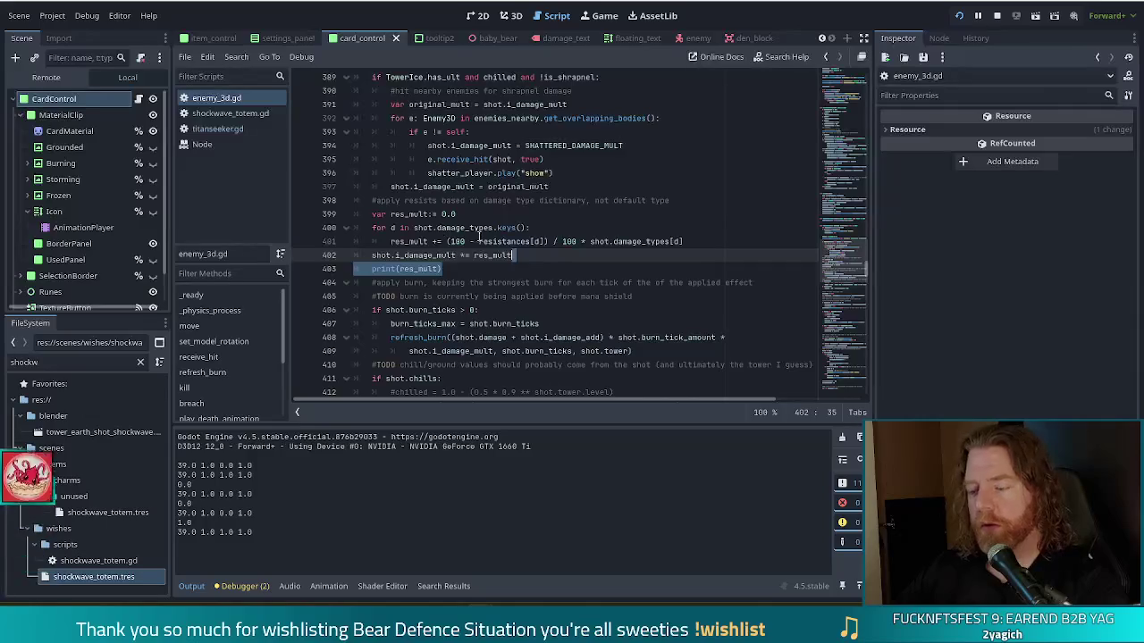
key(BackSpace)
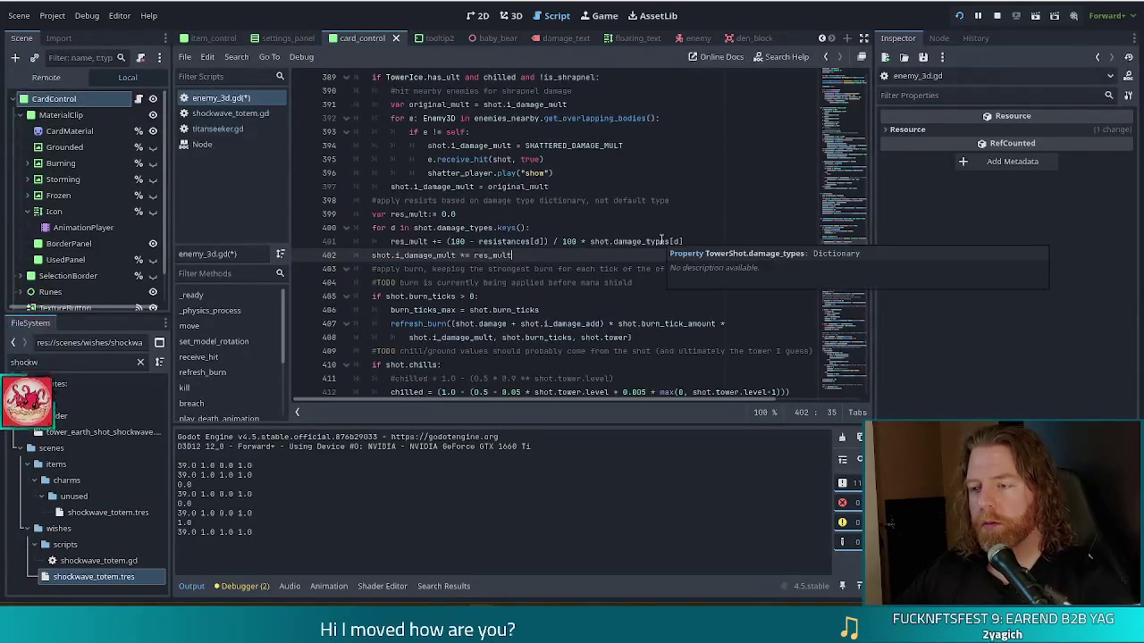
Step: Start a prints(d, debug call on a new line below res_mult in the resistance loop, with a browser image window alongside
click(552, 223)
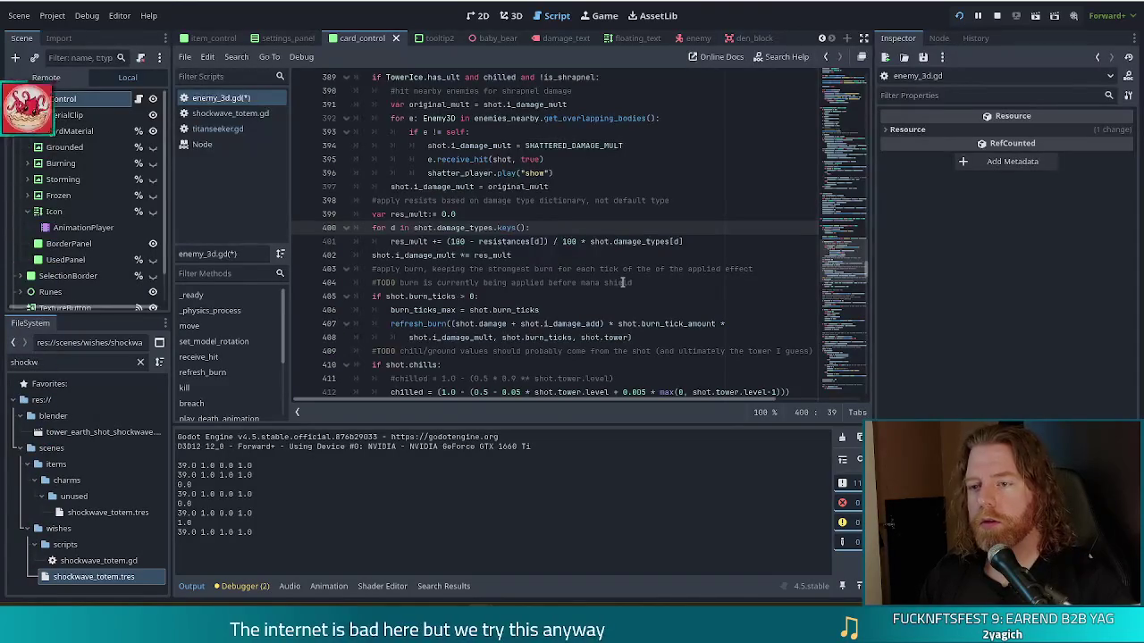
key(Return)
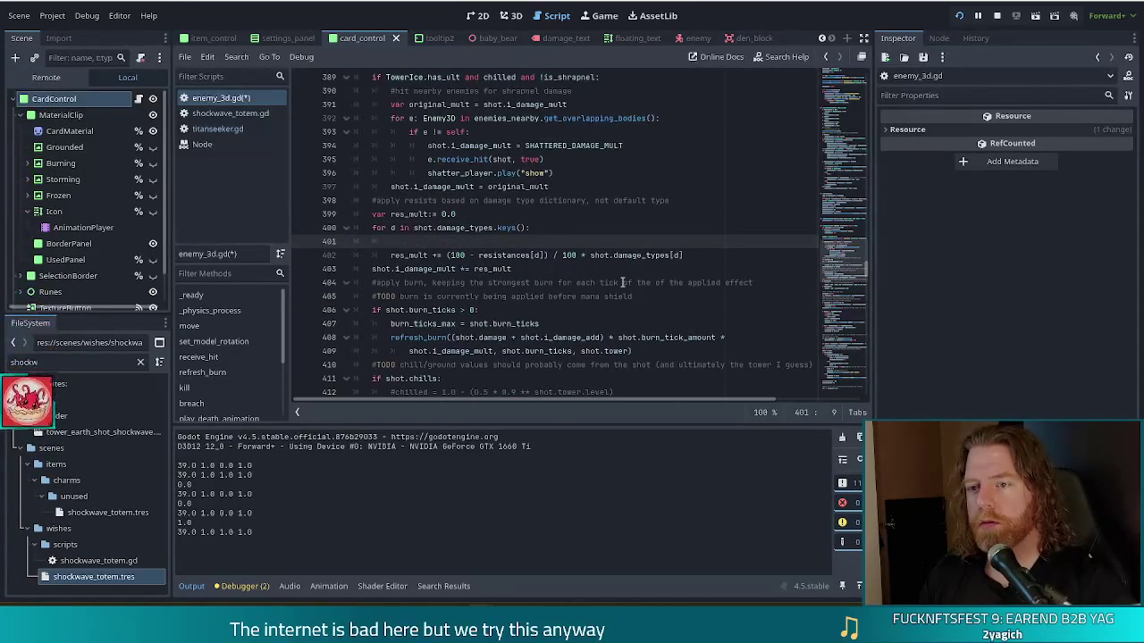
key(Up)
key(Down)
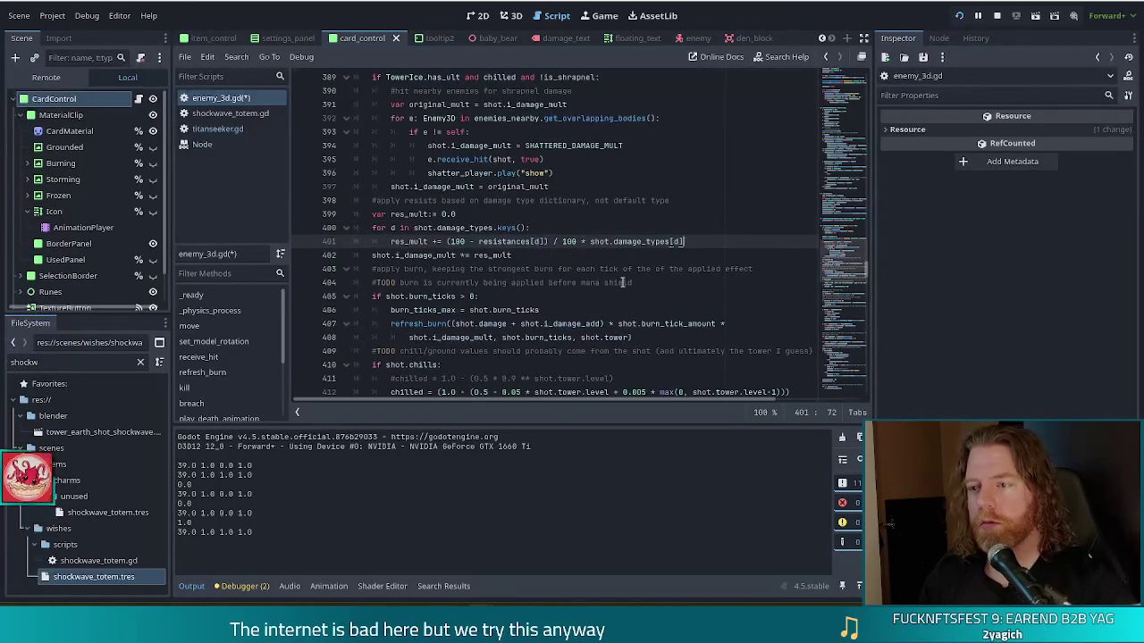
key(alt+Down)
text(prints()
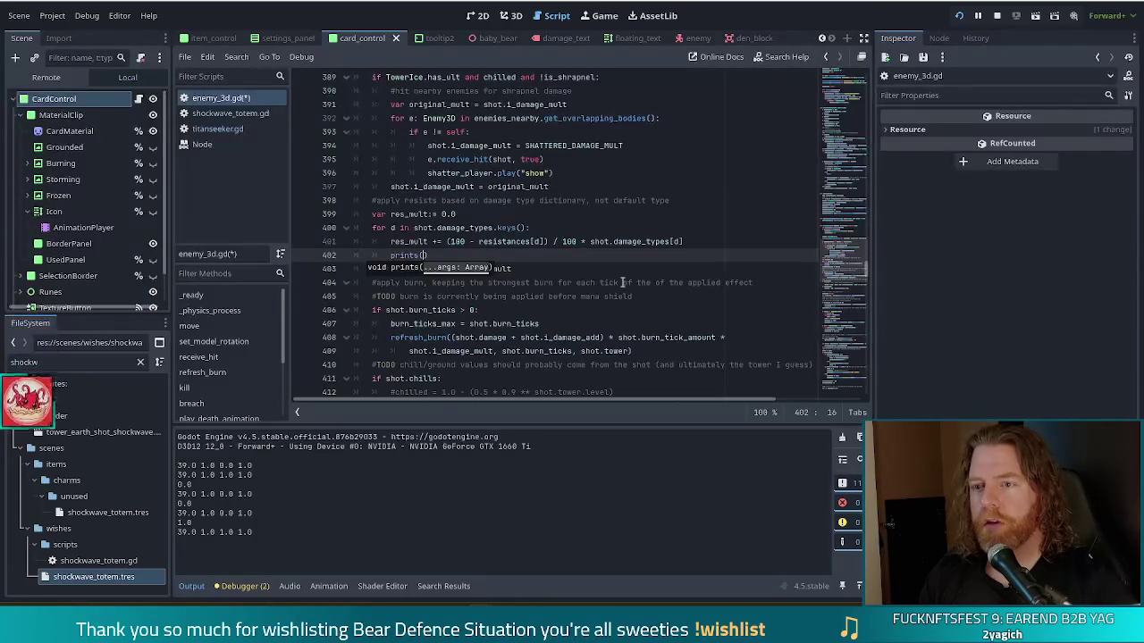
text(d)
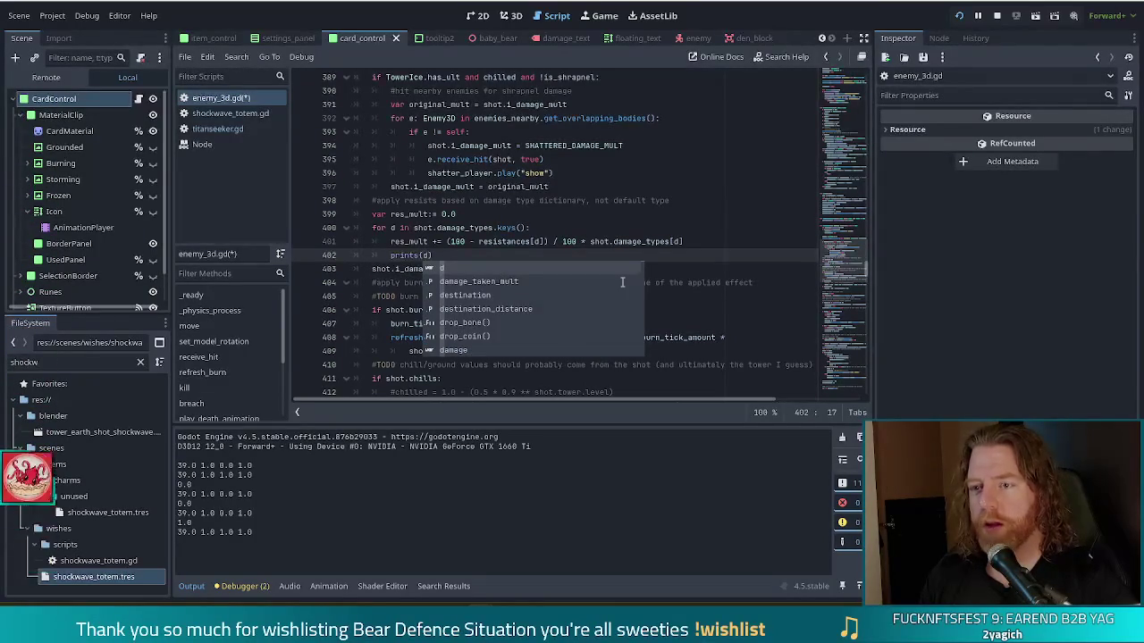
text(,)
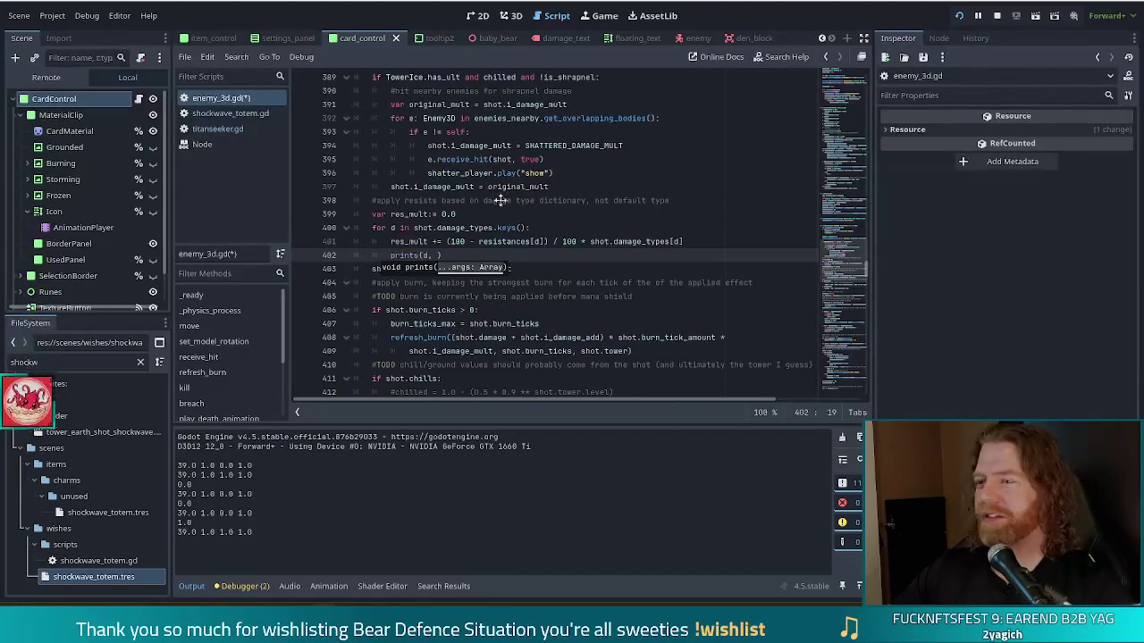
drag(1143, 30, 766, 30)
drag(844, 16, 527, 16)
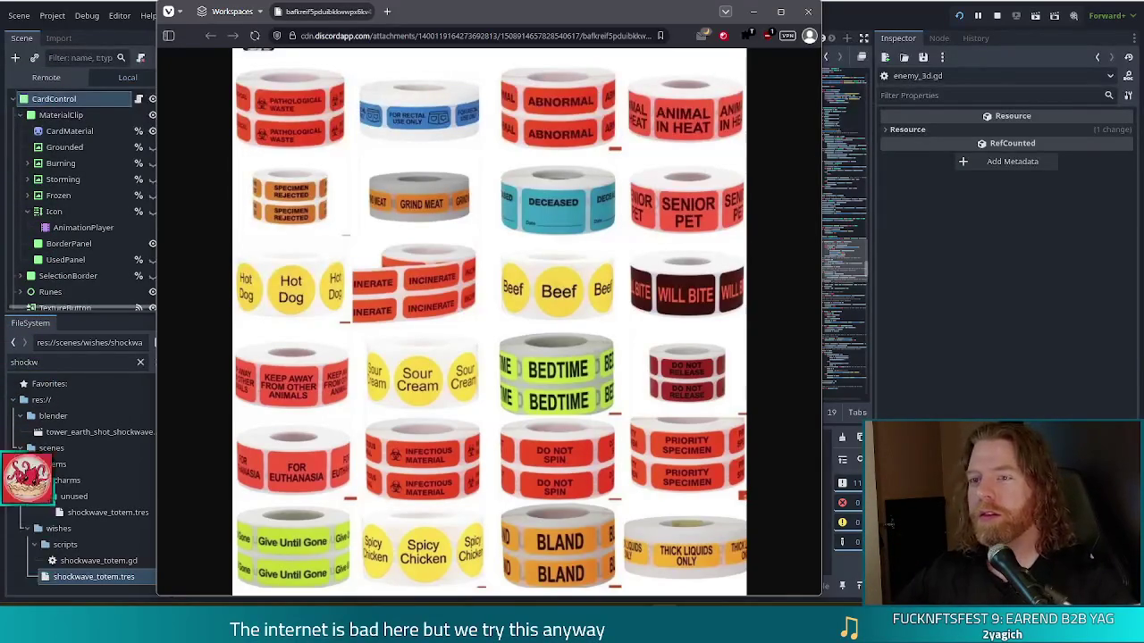
Step: Close the Vivaldi window showing the novelty label-roll image
click(446, 37)
key(Escape)
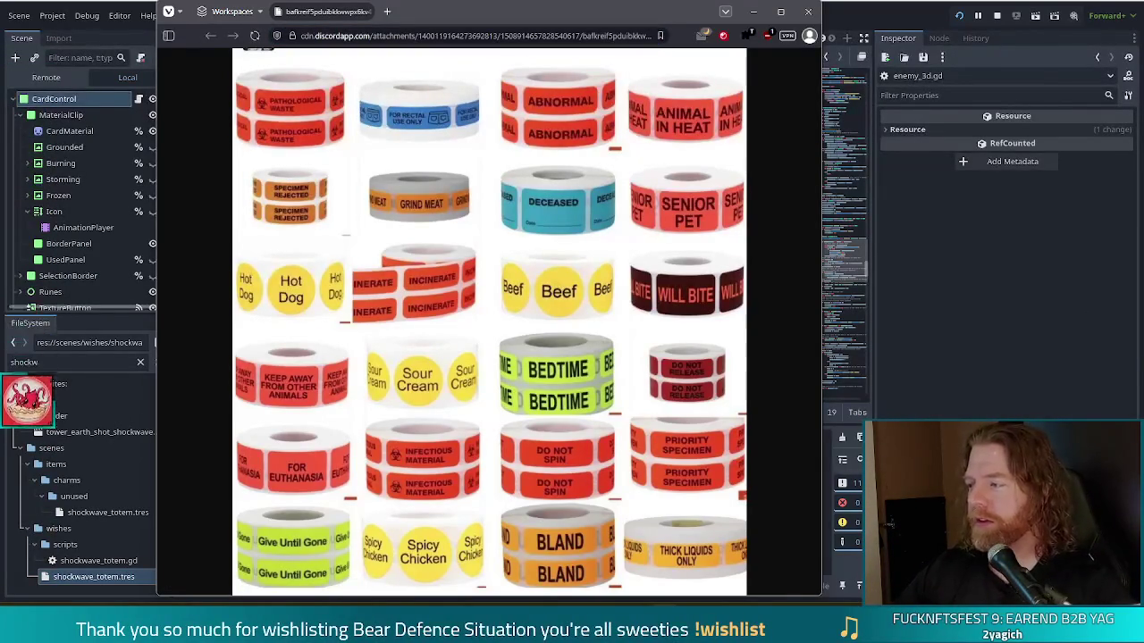
click(810, 12)
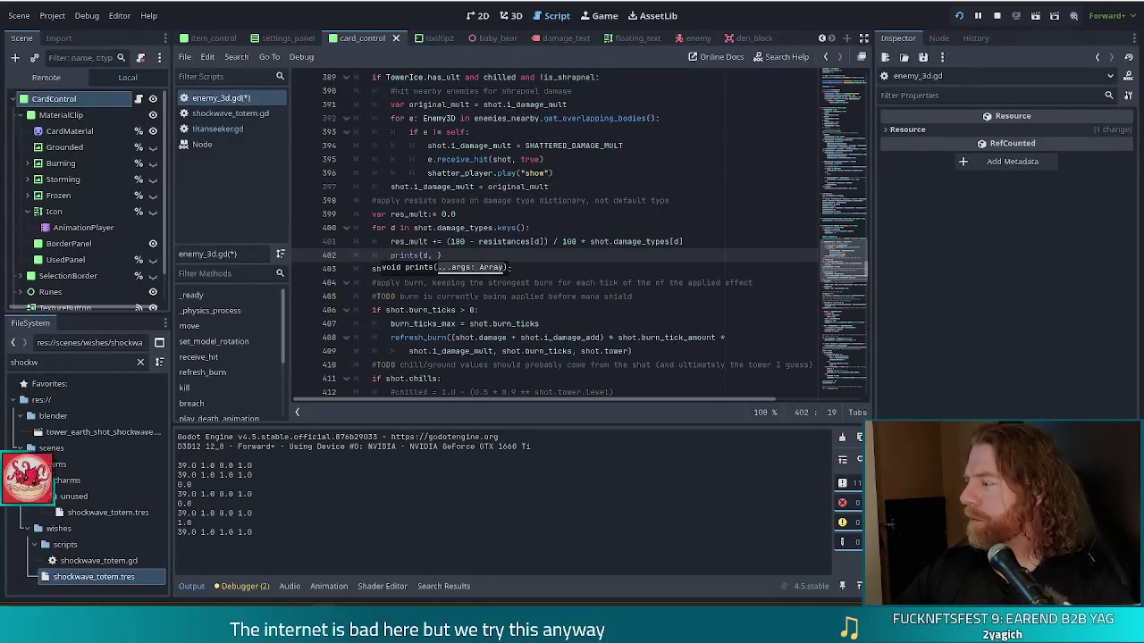
key(Escape)
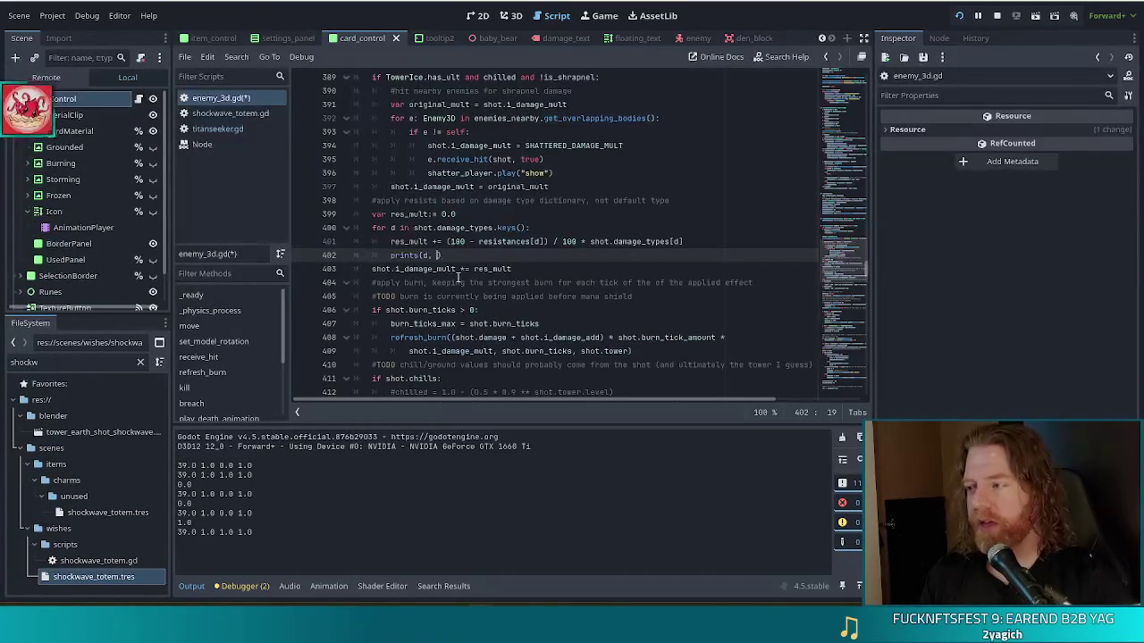
text(resi)
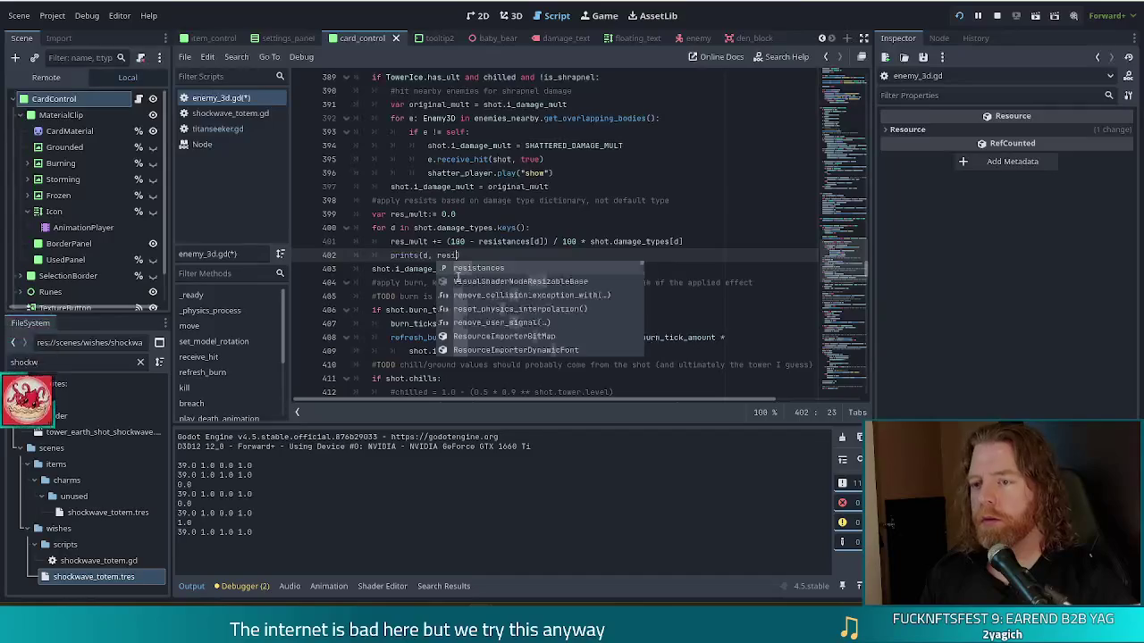
Step: Add resistances[d] as the second argument of the prints debug call
key(Return)
text([d])
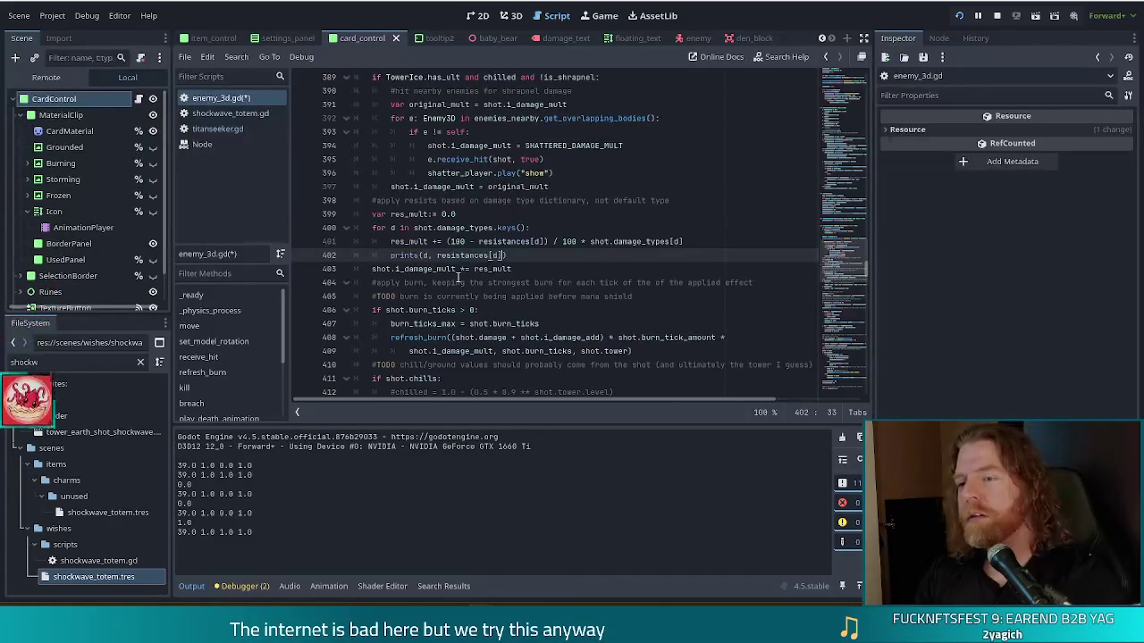
text(,)
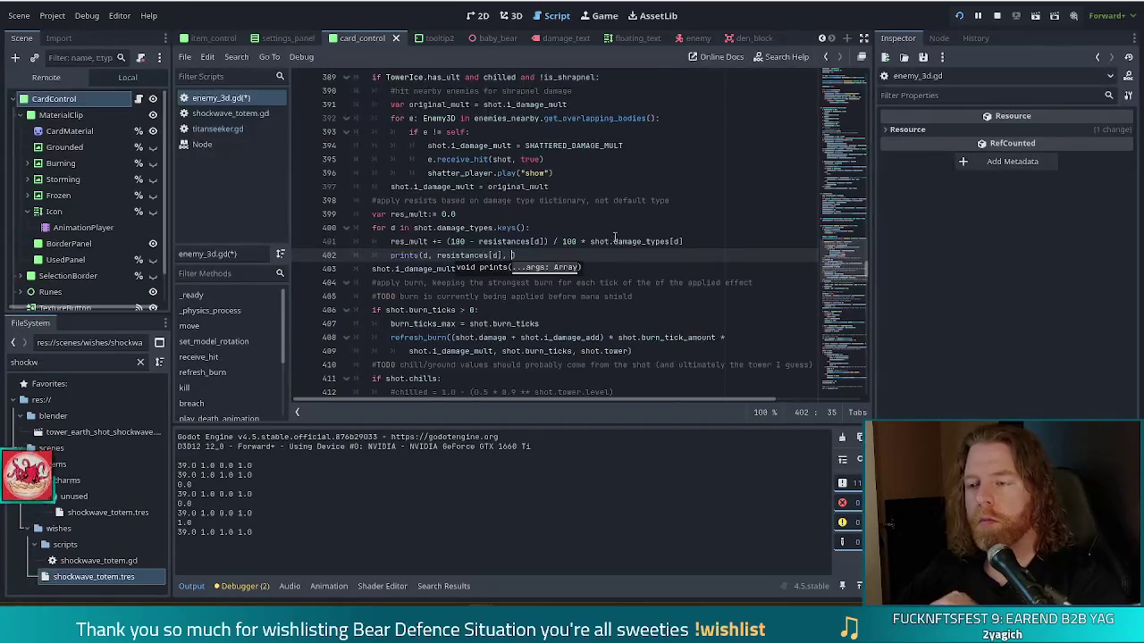
click(591, 242)
drag(590, 242, 682, 241)
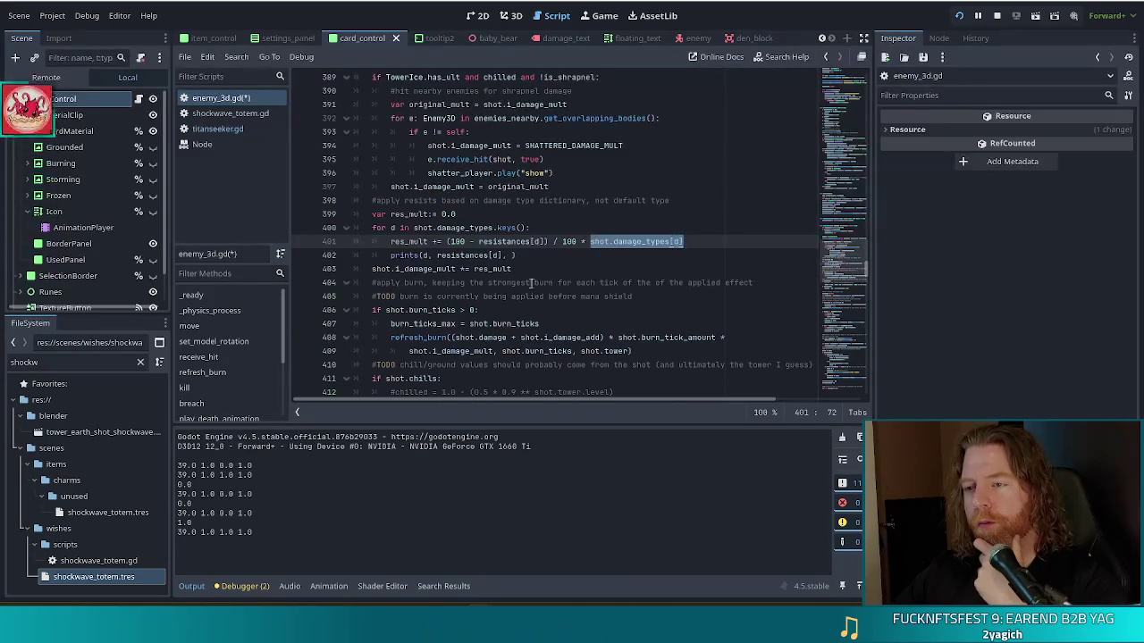
Step: Append shot.damage_types[d] to the prints call on line 402 and save enemy_3d.gd
click(503, 256)
text(, )
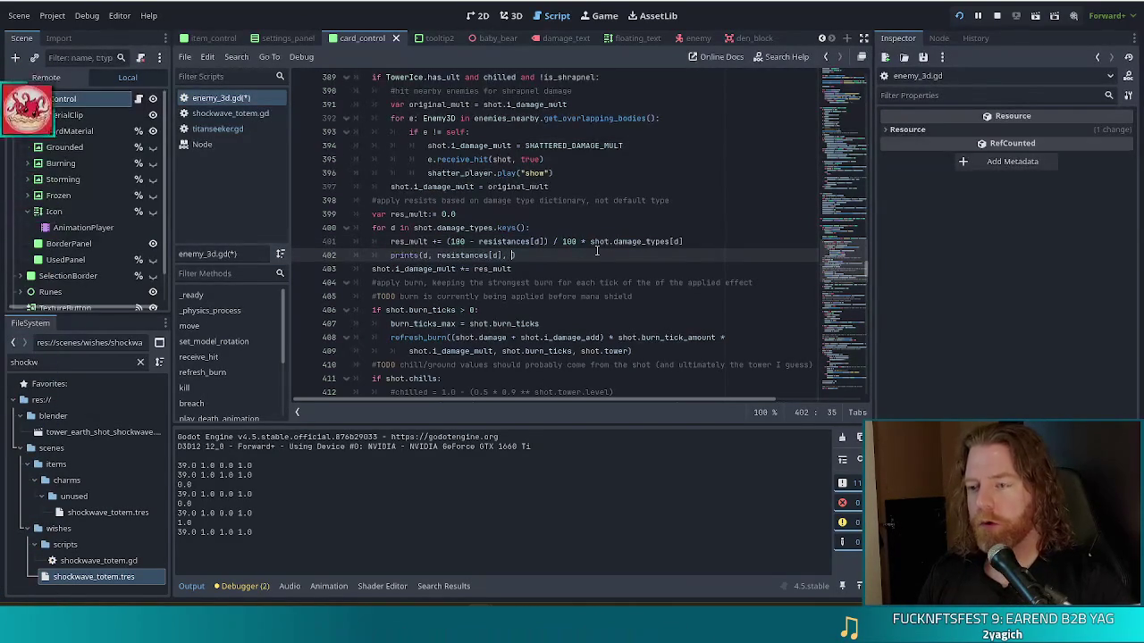
text(shot.dama)
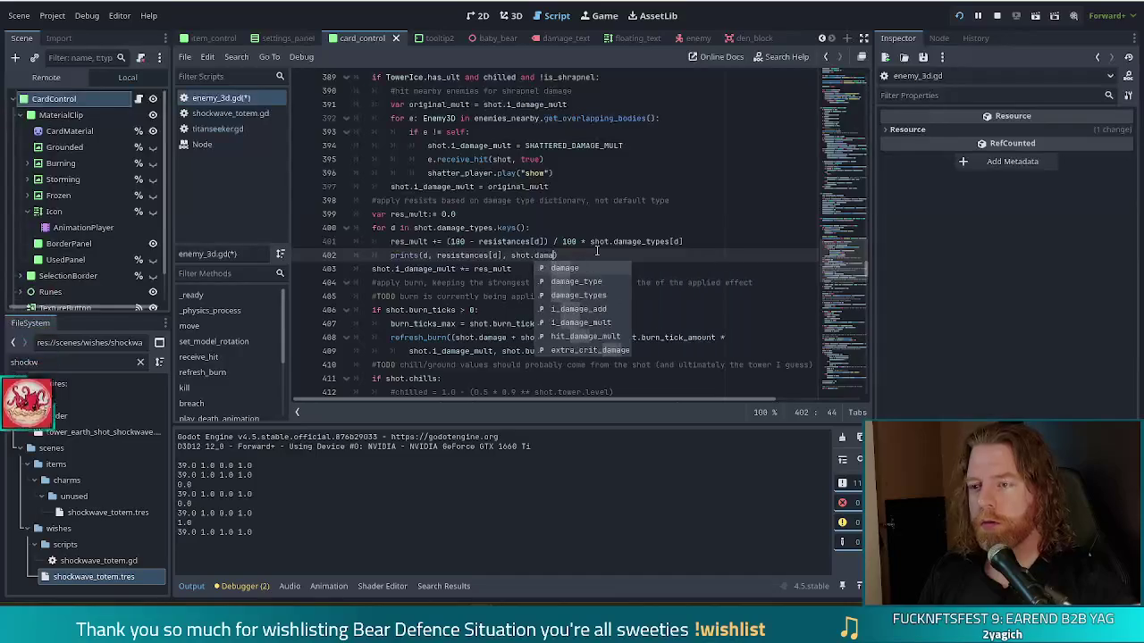
key(Down)
key(Down)
key(Return)
text([d])
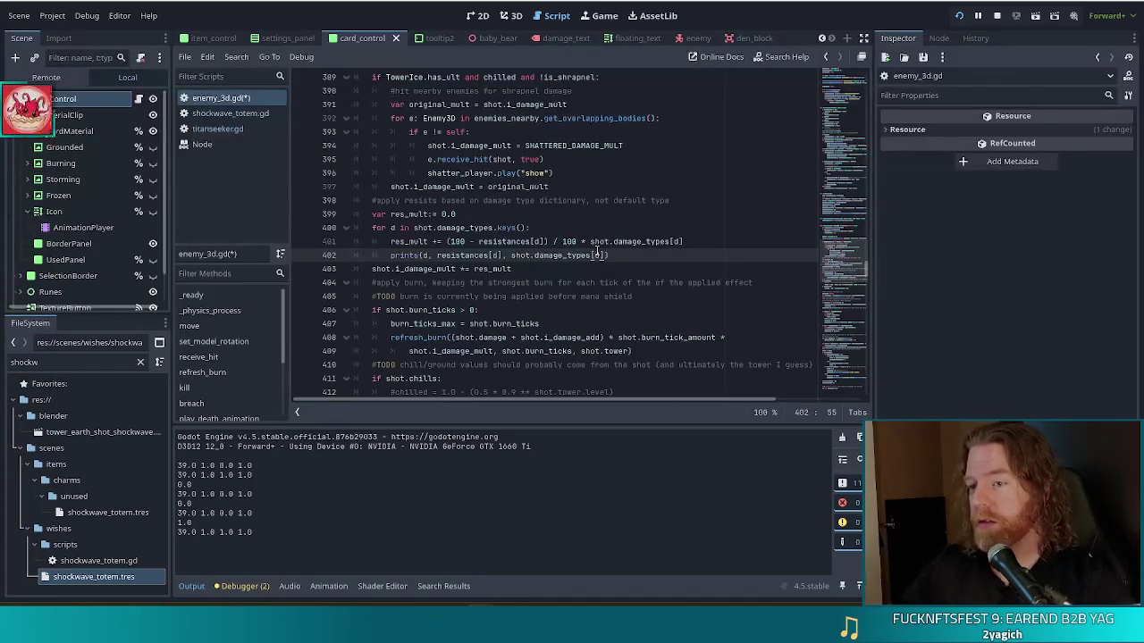
key(ctrl+s)
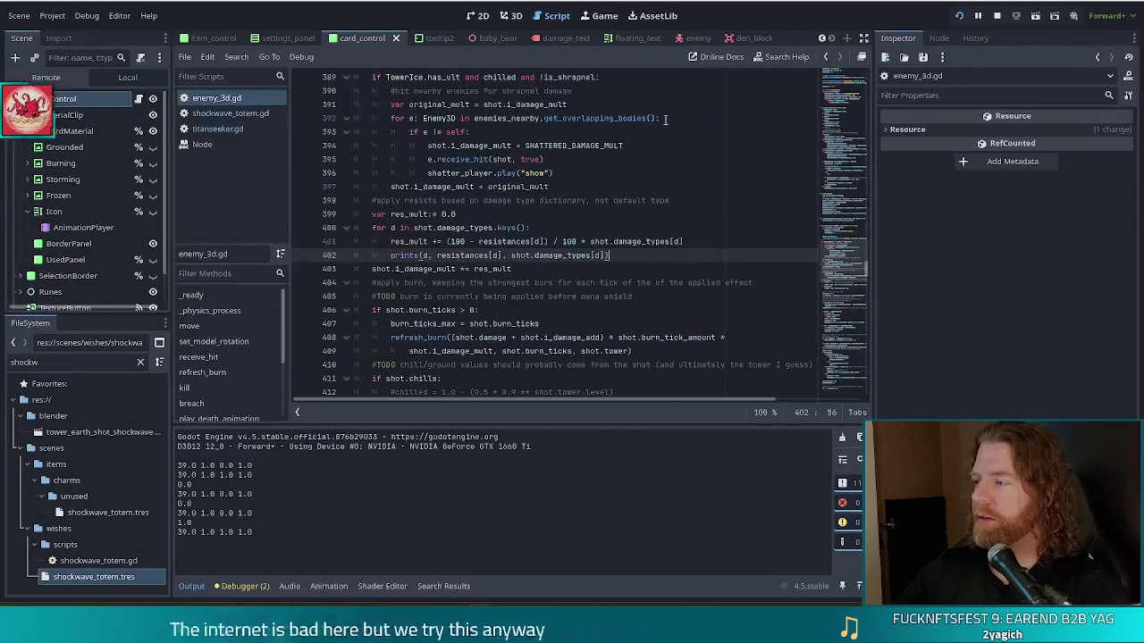
key(alt+Tab)
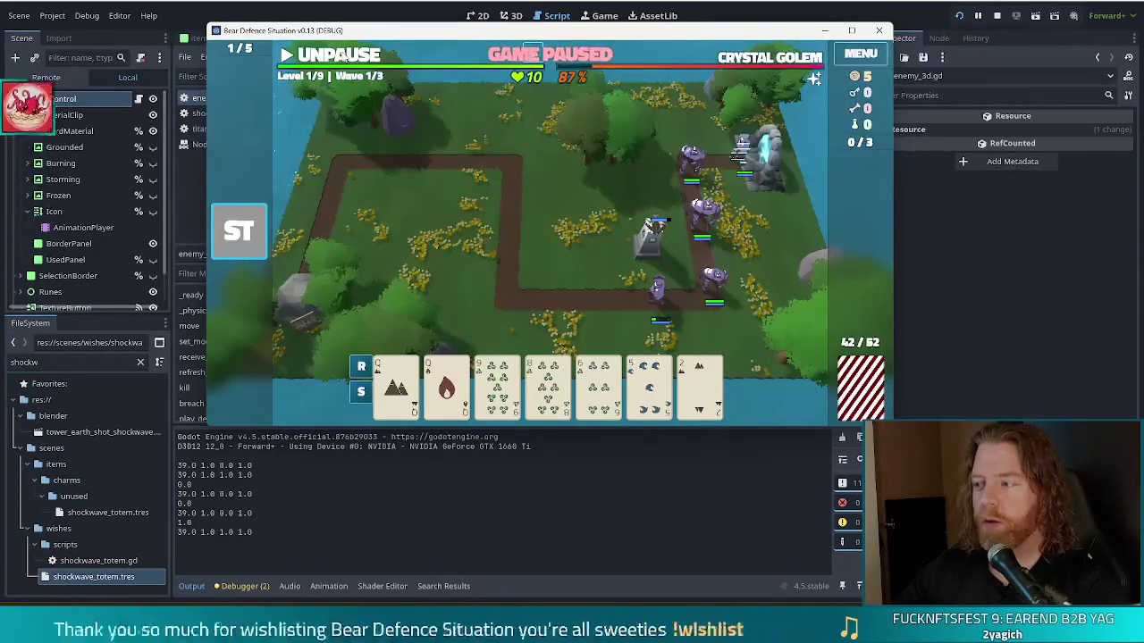
Step: Unpause the test game briefly to log new resistance debug lines, then pause and return to enemy_3d.gd
click(344, 55)
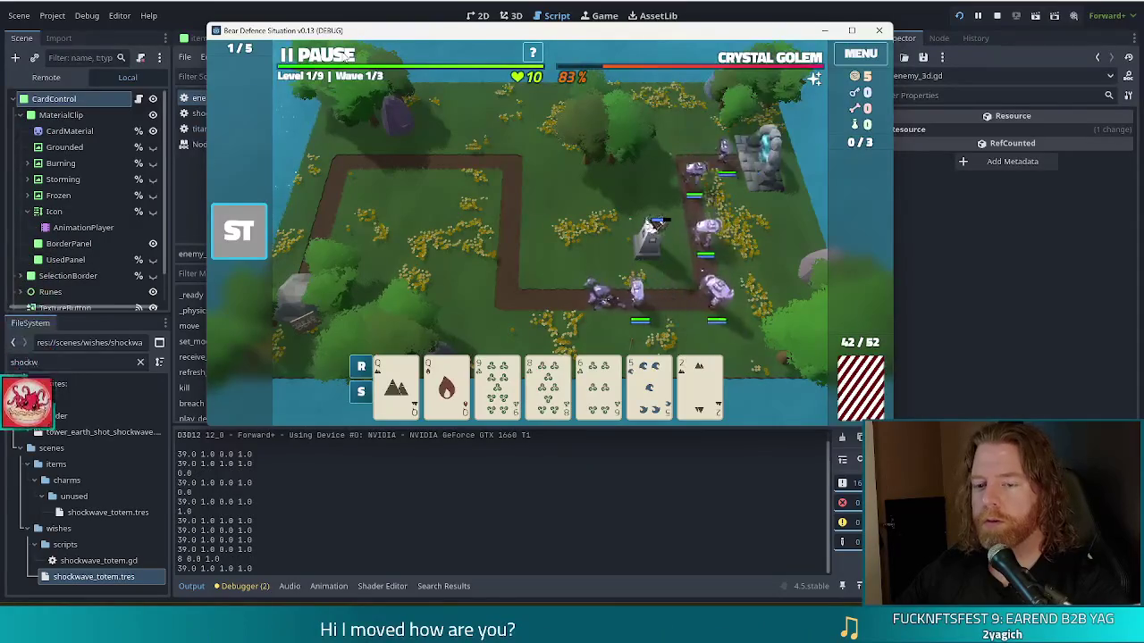
click(344, 55)
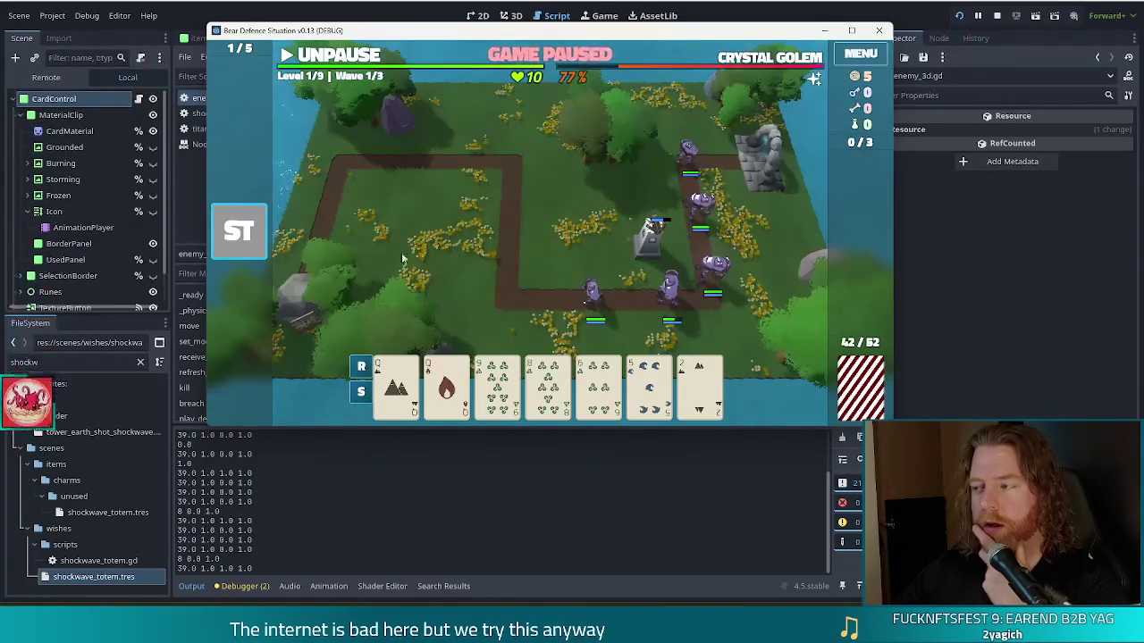
key(alt+Tab)
scroll(528, 295, down, 5)
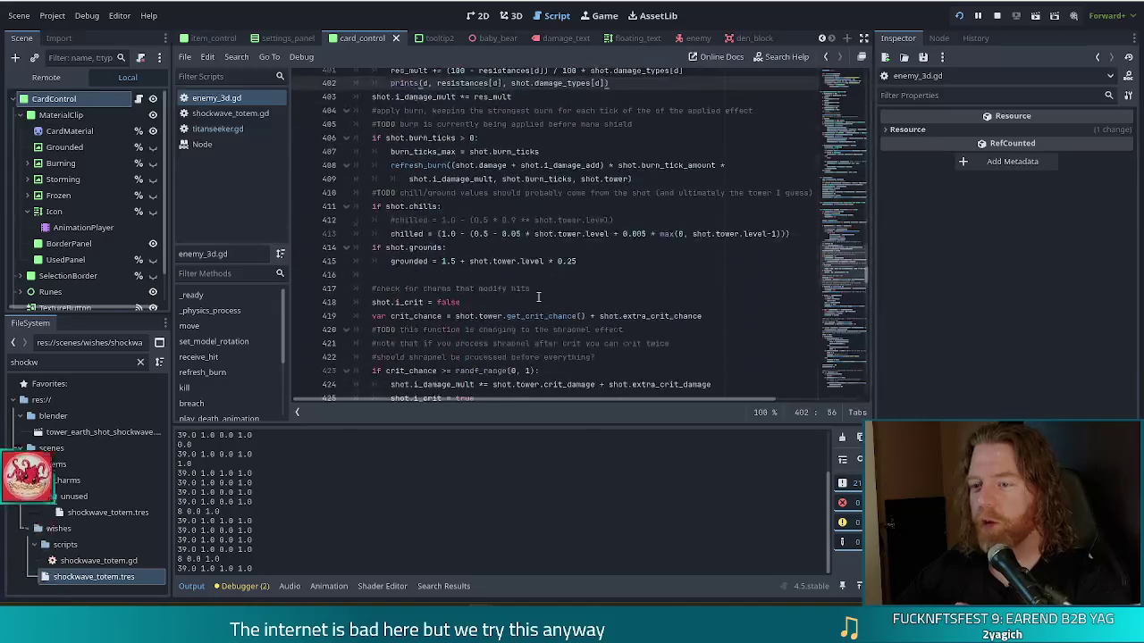
Step: Delete the damage debug prints line around line 448 and save enemy_3d.gd
scroll(557, 281, down, 5)
scroll(555, 280, down, 6)
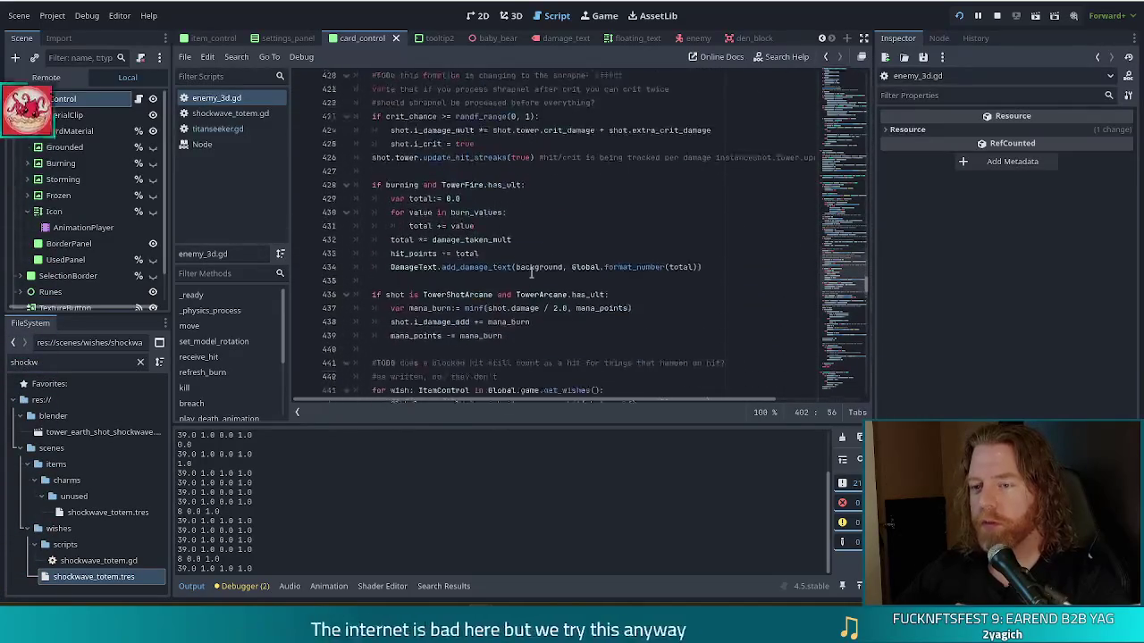
click(770, 262)
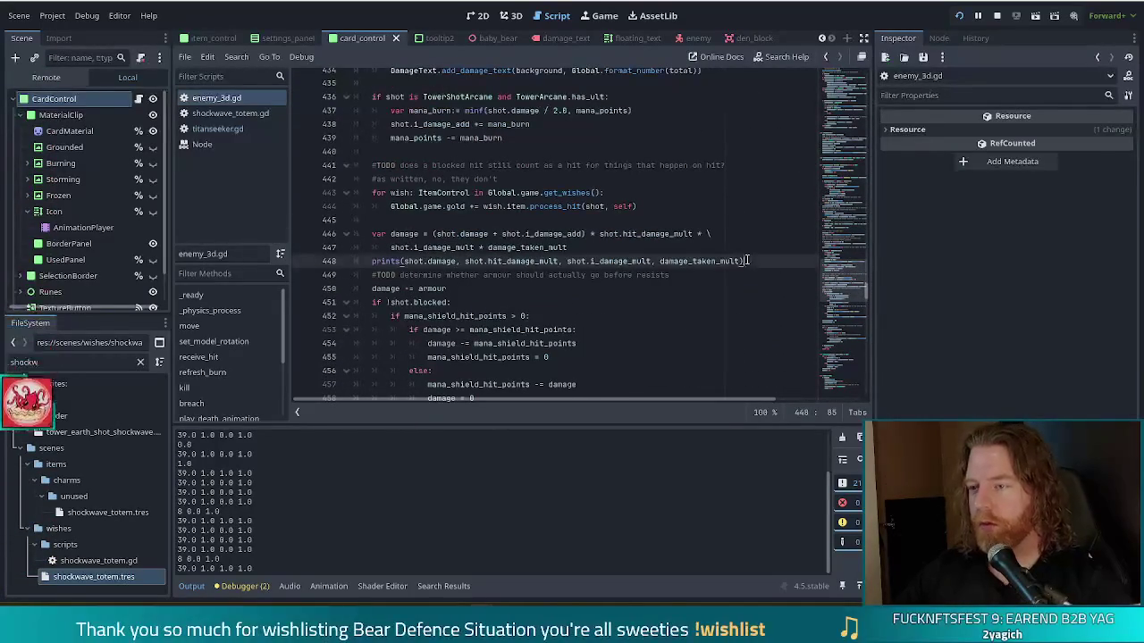
key(shift+Up)
key(BackSpace)
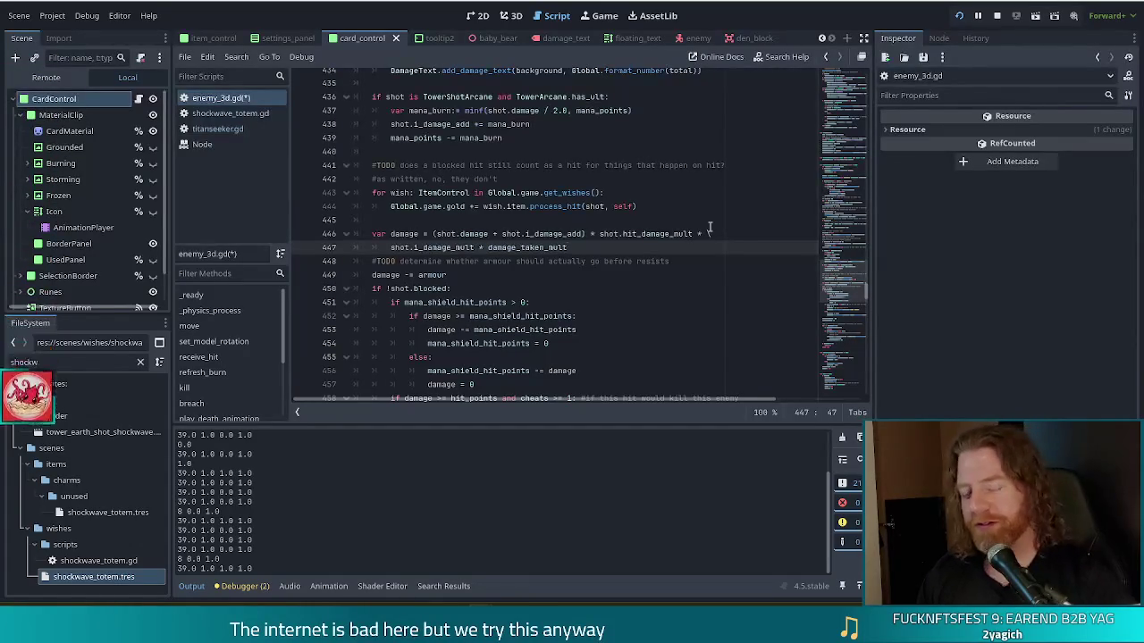
key(ctrl+s)
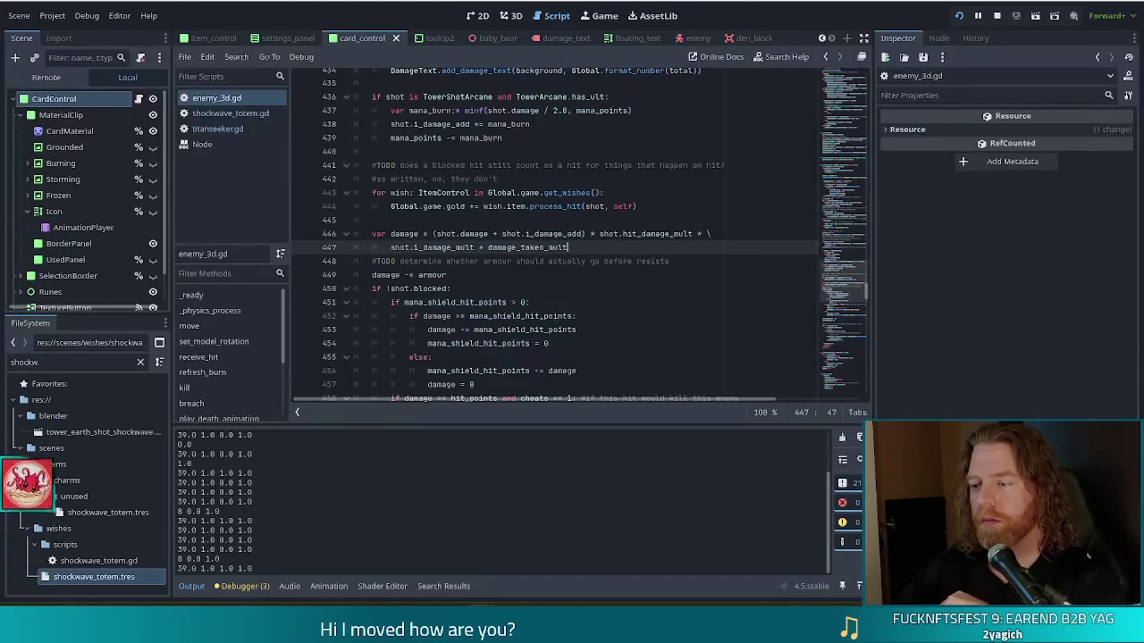
key(alt+Tab)
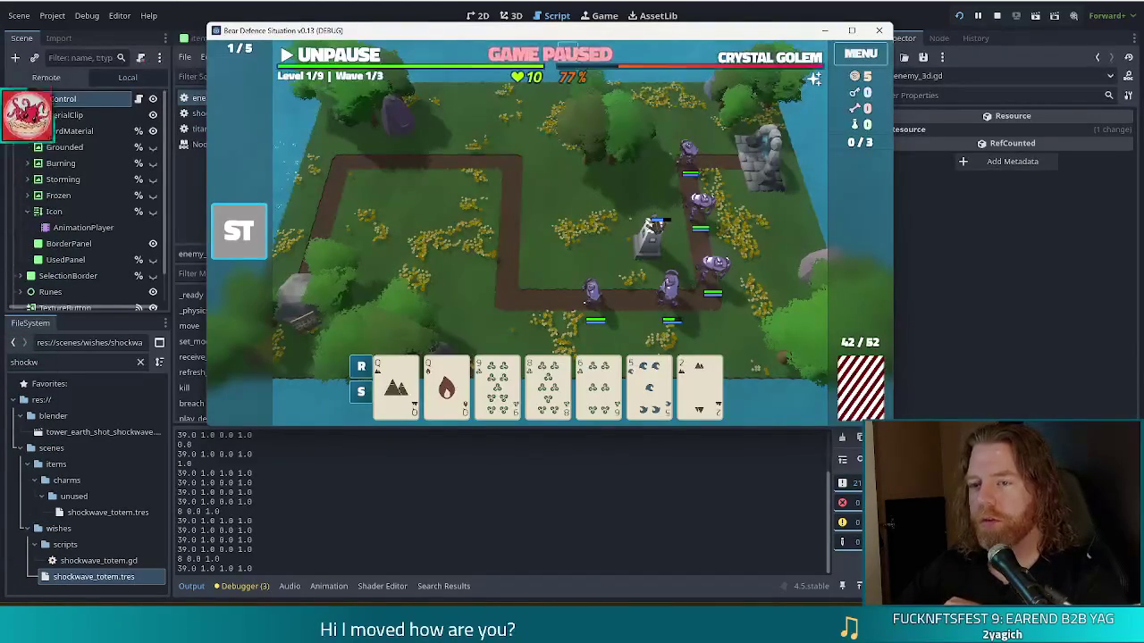
Step: Let the test game run for a couple of seconds, then pause it again
key(alt+Tab)
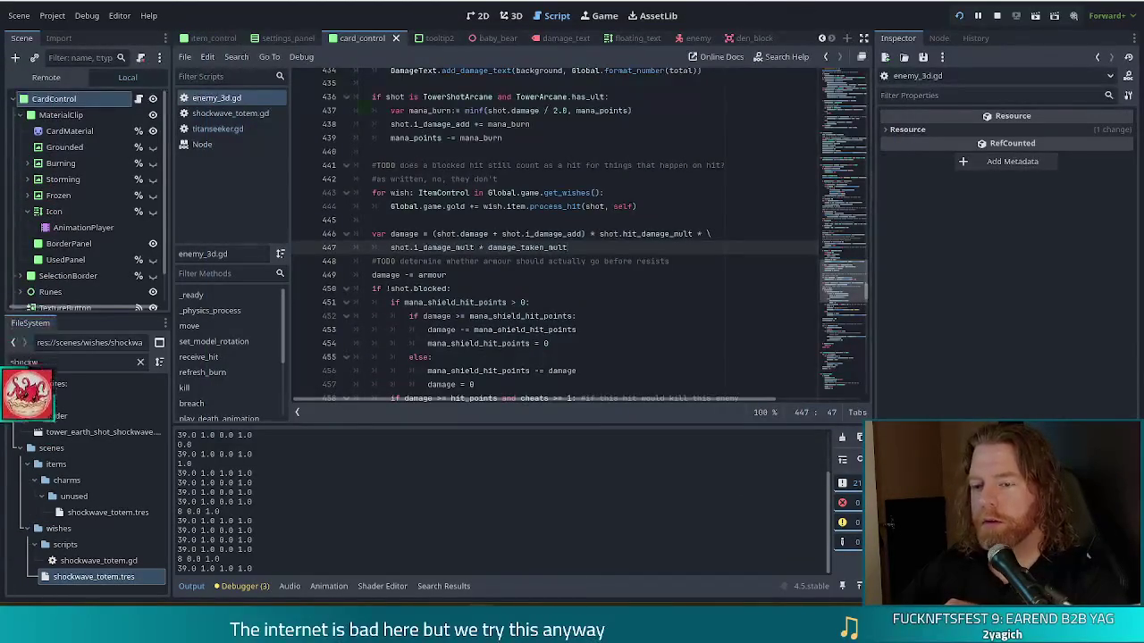
key(alt+Tab)
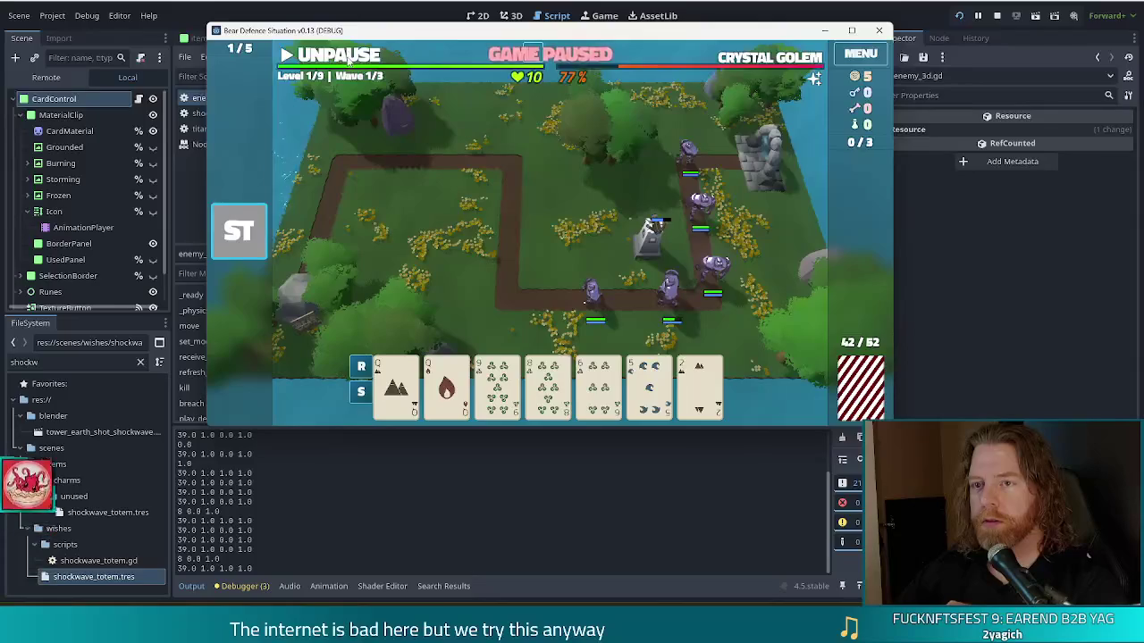
click(348, 59)
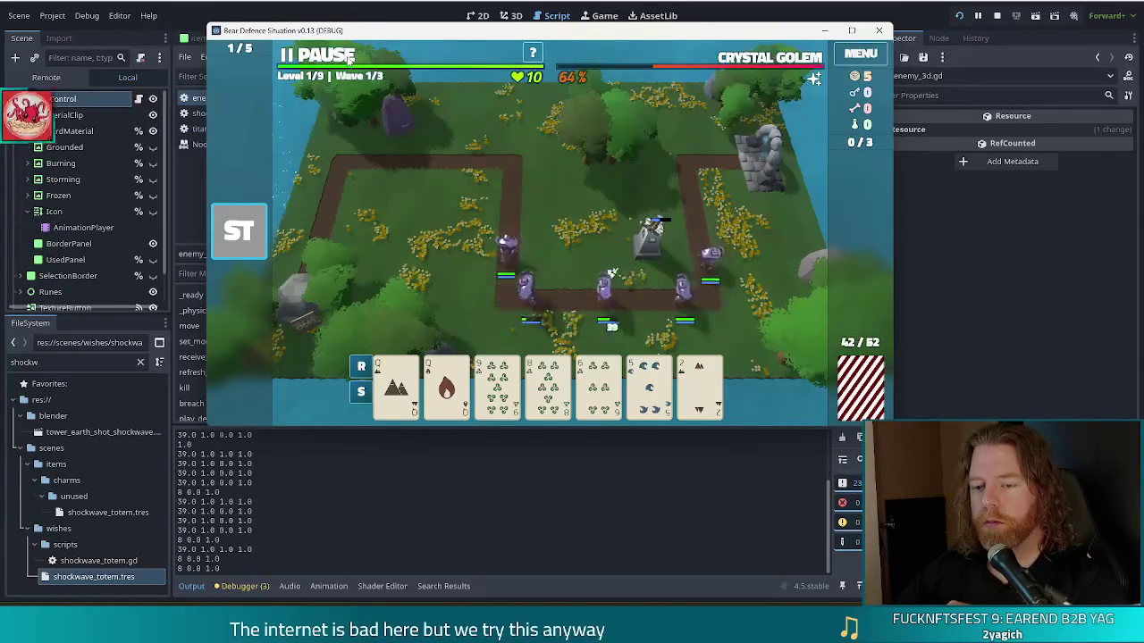
click(348, 59)
key(alt+Tab)
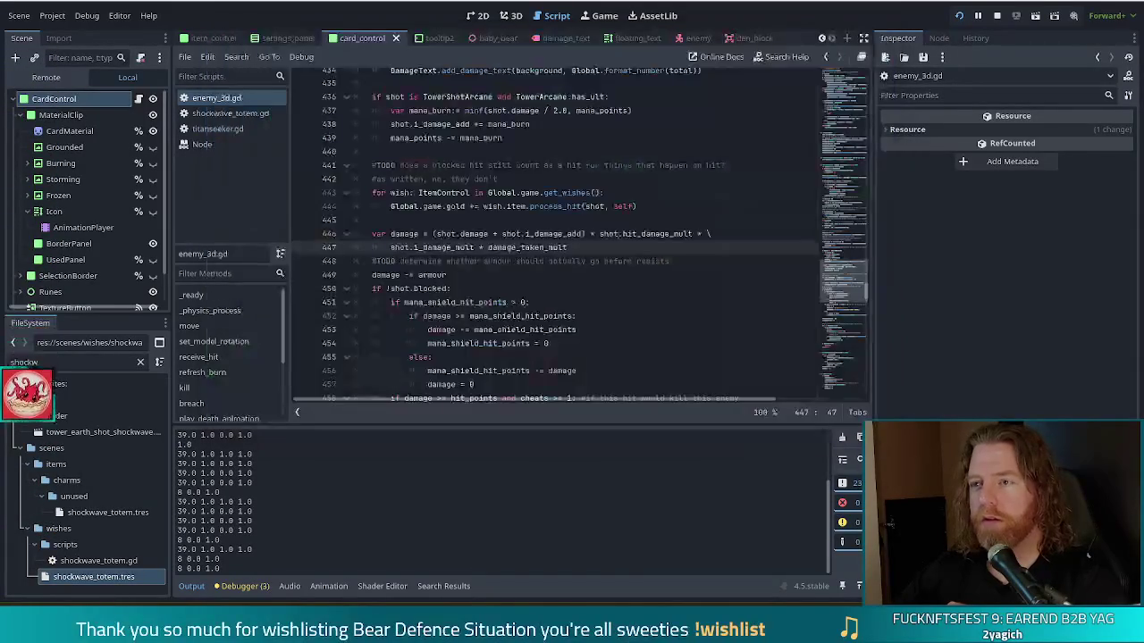
scroll(523, 271, up, 3)
scroll(523, 271, up, 10)
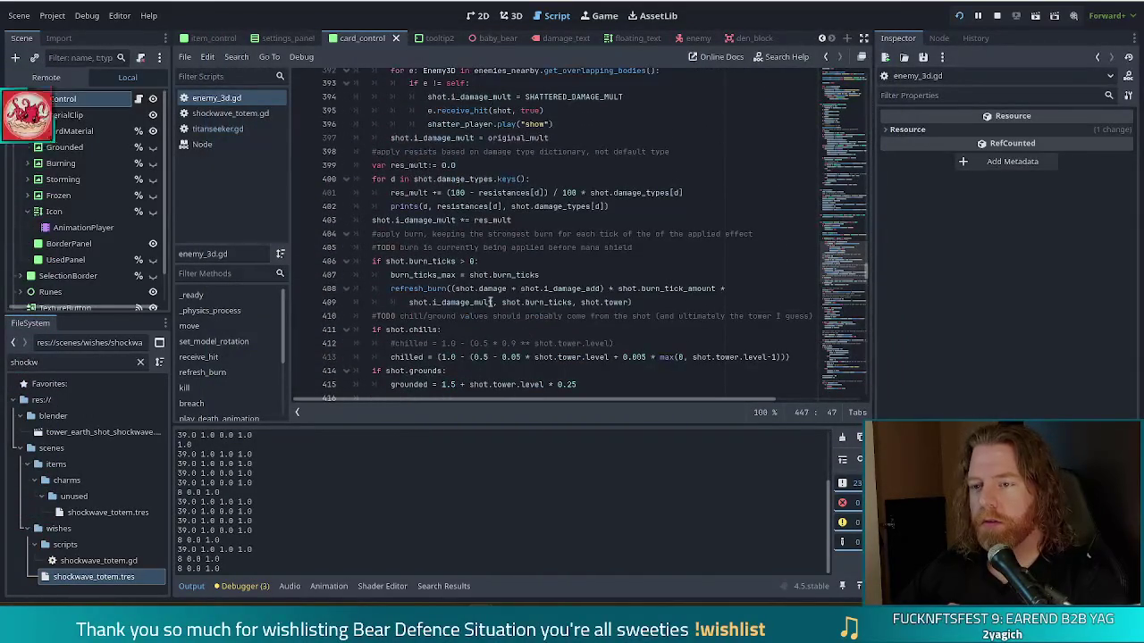
scroll(458, 303, up, 3)
click(438, 329)
scroll(438, 330, down, 3)
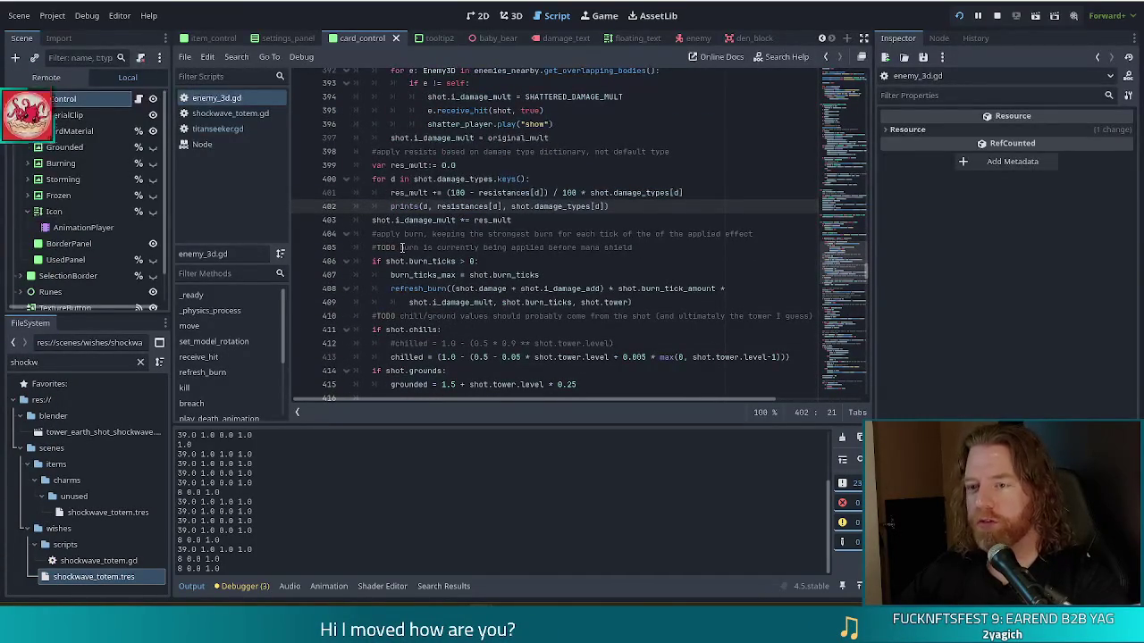
double_click(465, 207)
shift+click(502, 207)
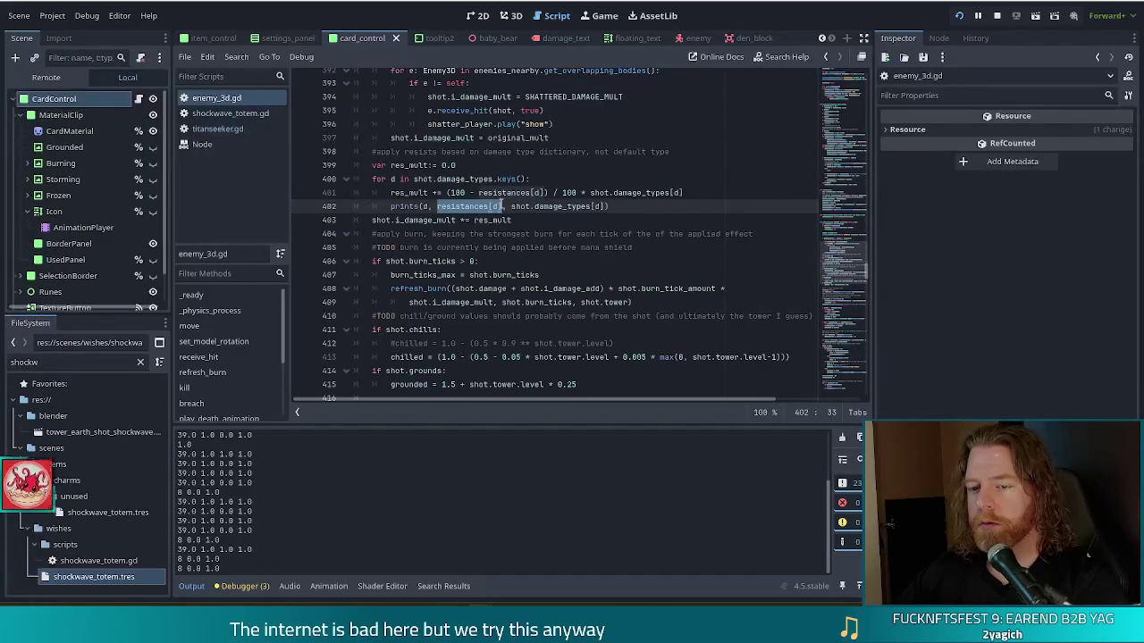
drag(511, 206, 606, 207)
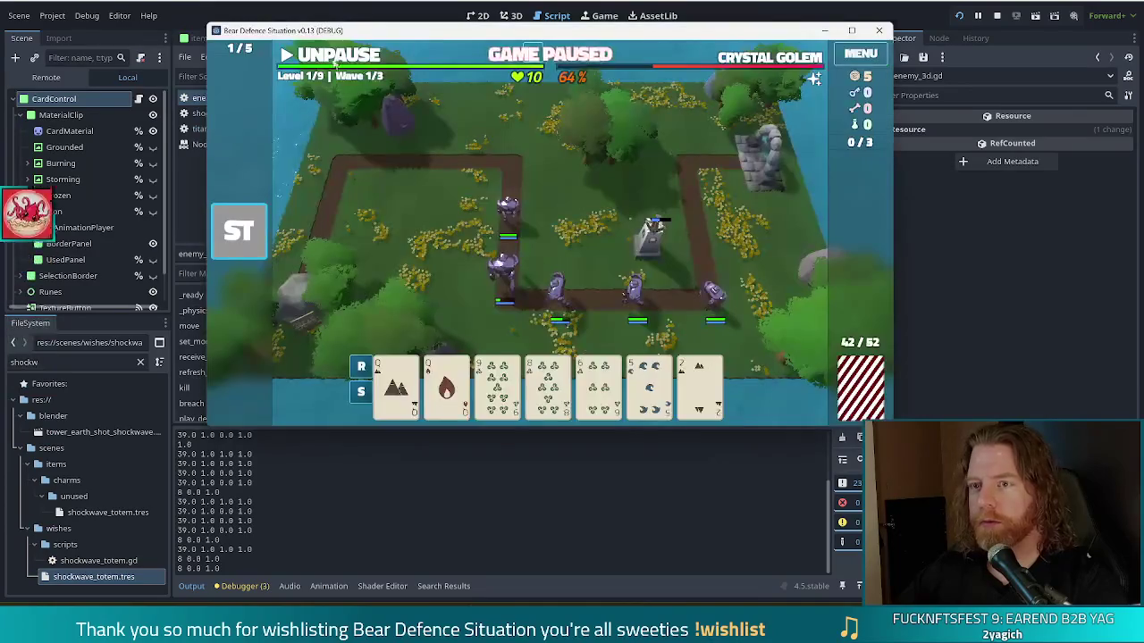
click(323, 56)
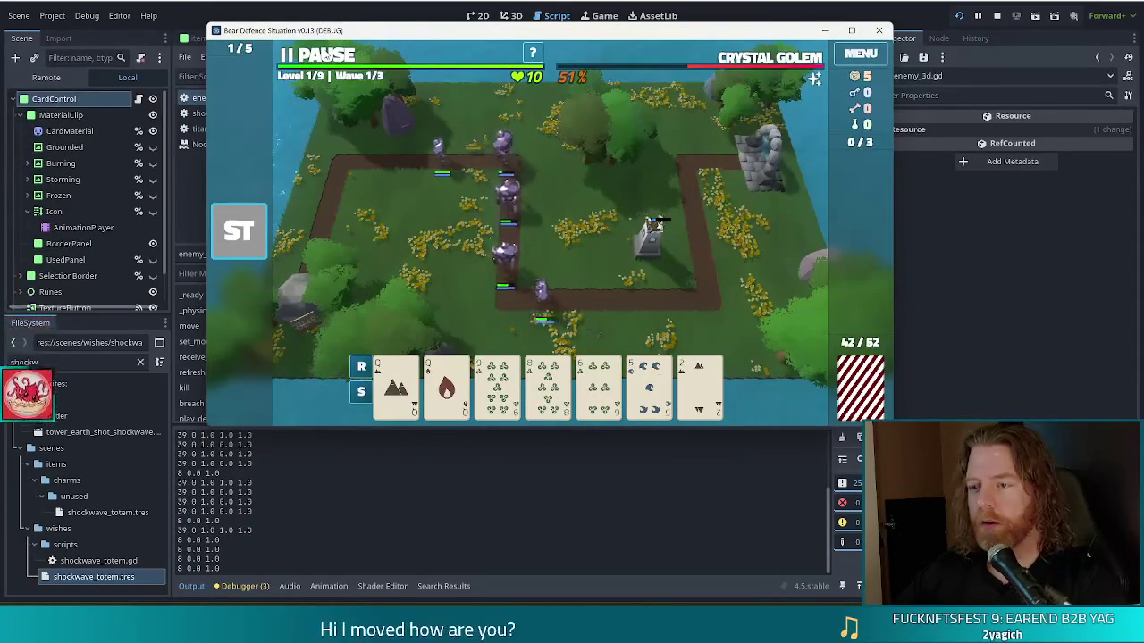
Step: Build a Ballista Tower from the queen pair at the path's top-left corner and let it fire briefly
click(326, 55)
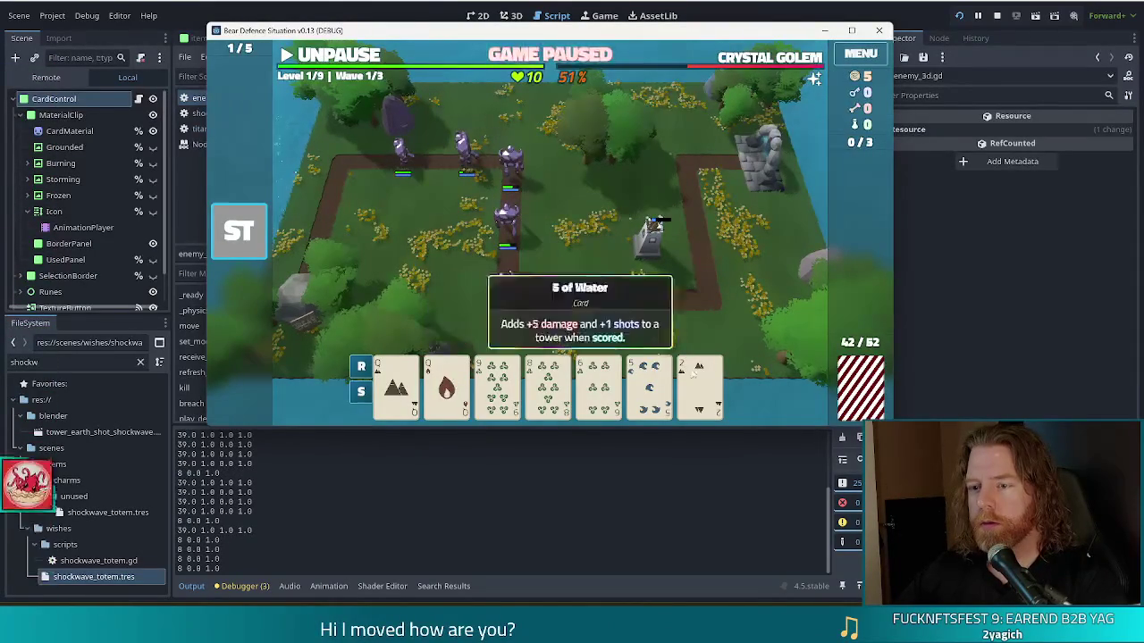
key(b)
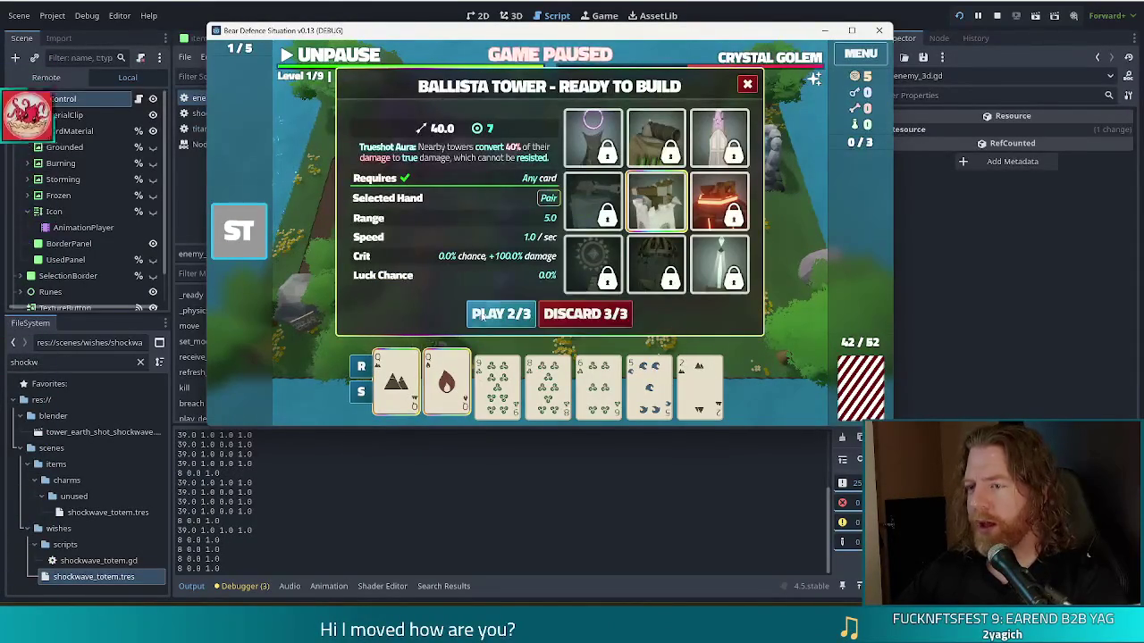
click(497, 313)
click(354, 209)
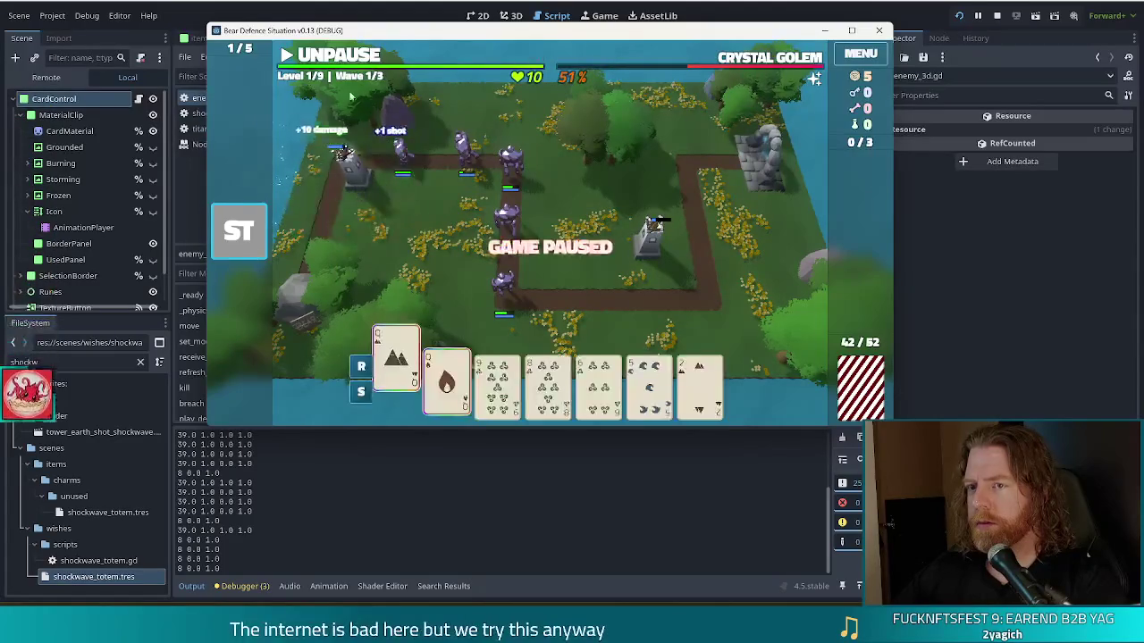
click(347, 59)
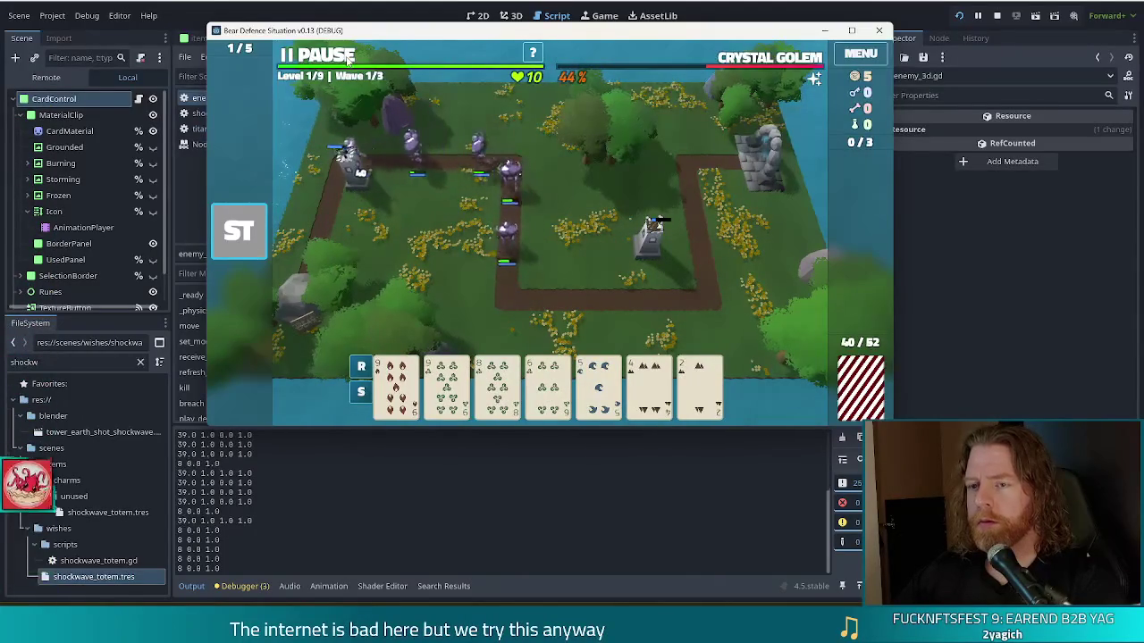
click(347, 59)
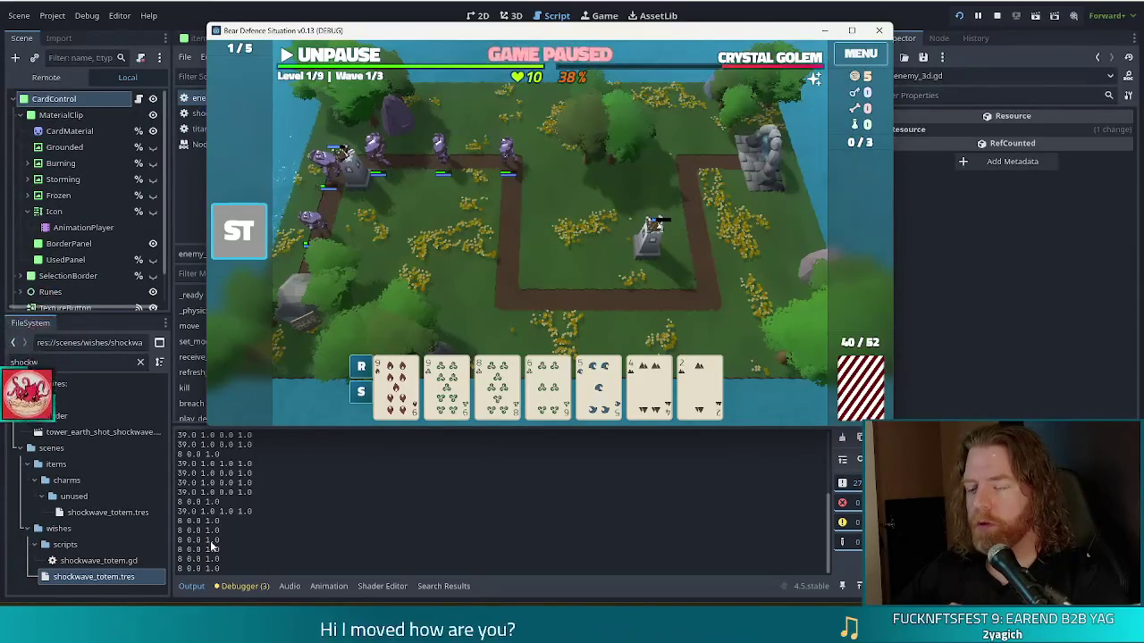
key(alt+Tab)
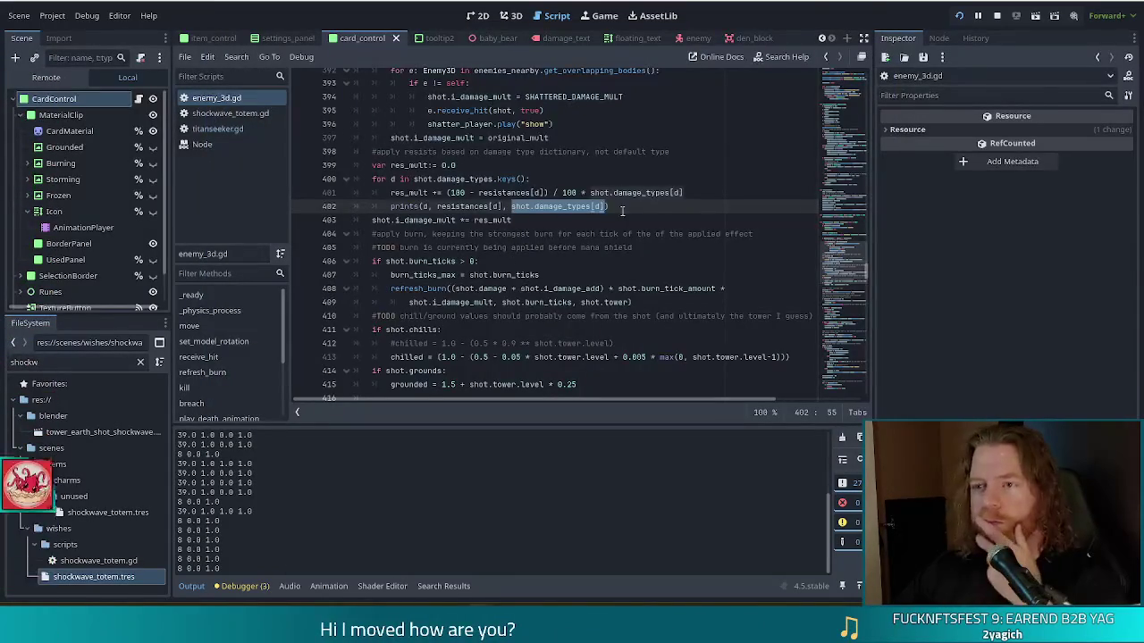
Step: Add res_mult as the last argument of the prints call on line 402 and save
click(617, 209)
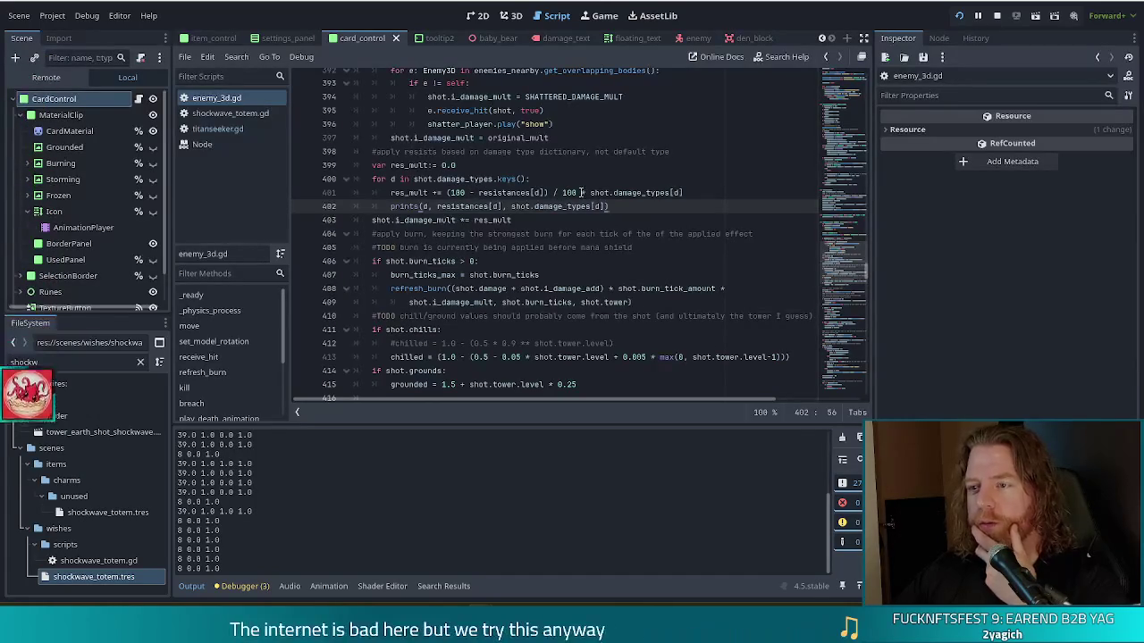
drag(560, 193, 685, 193)
click(702, 193)
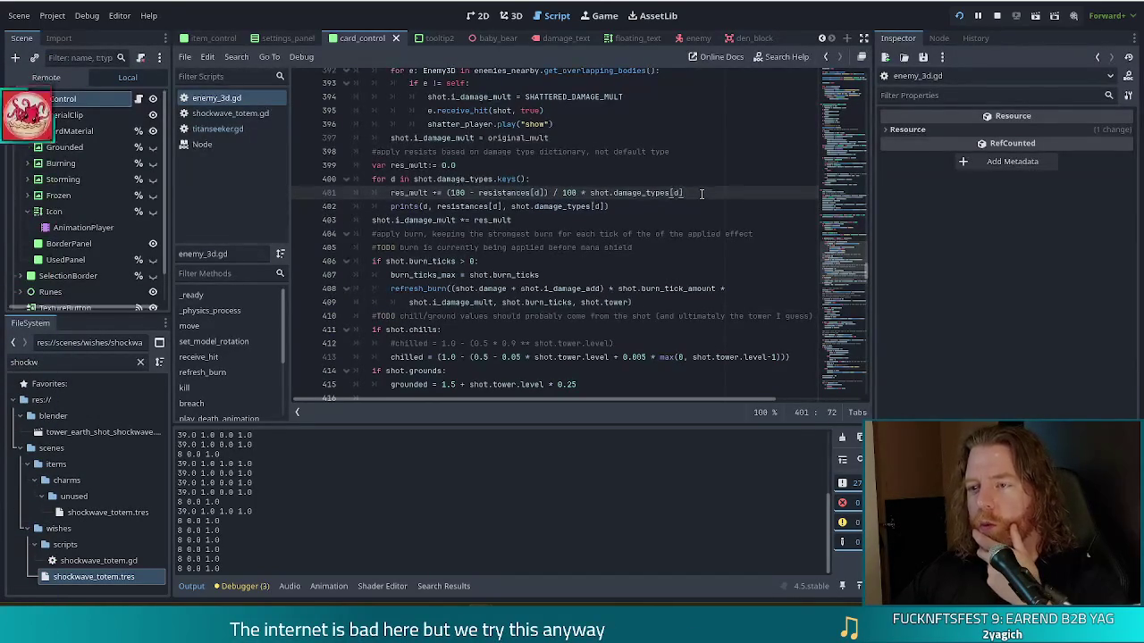
click(418, 193)
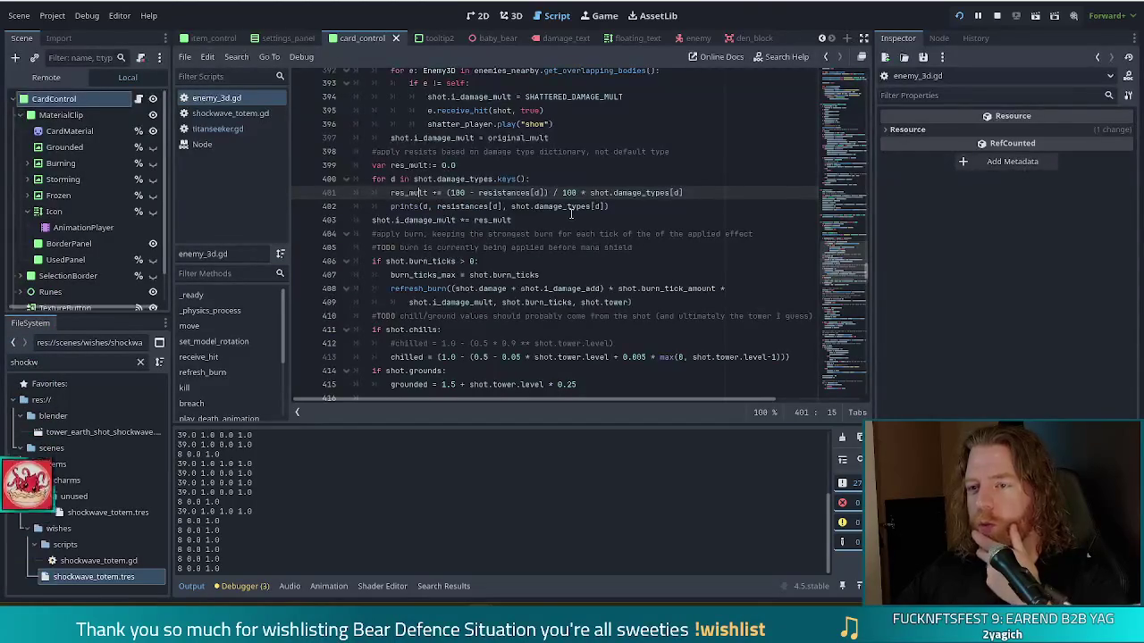
click(621, 206)
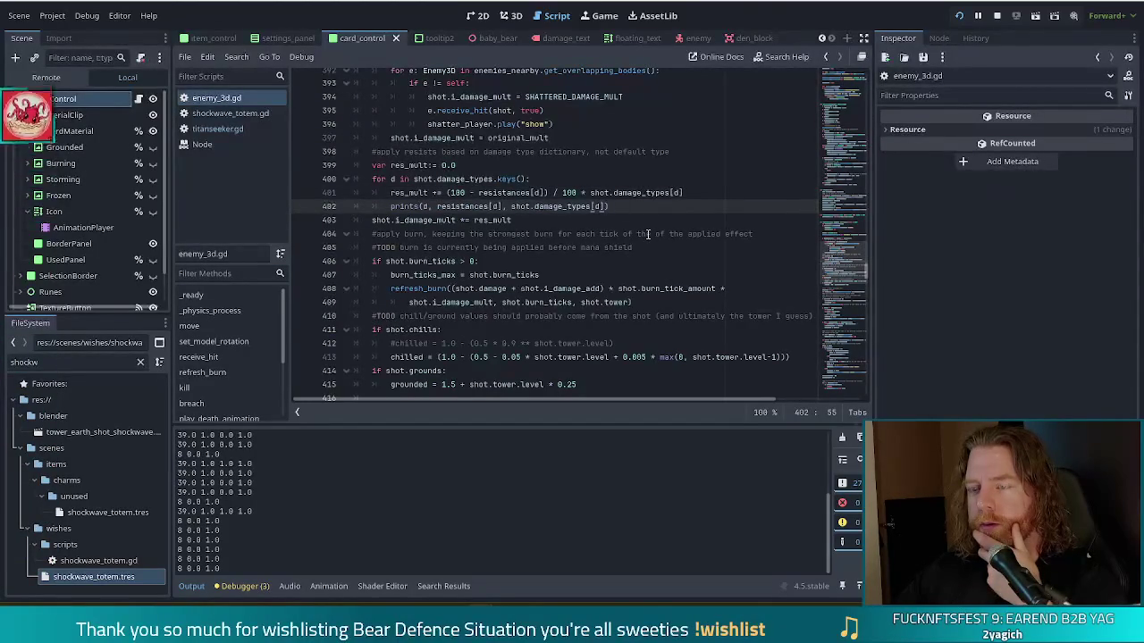
text(, res)
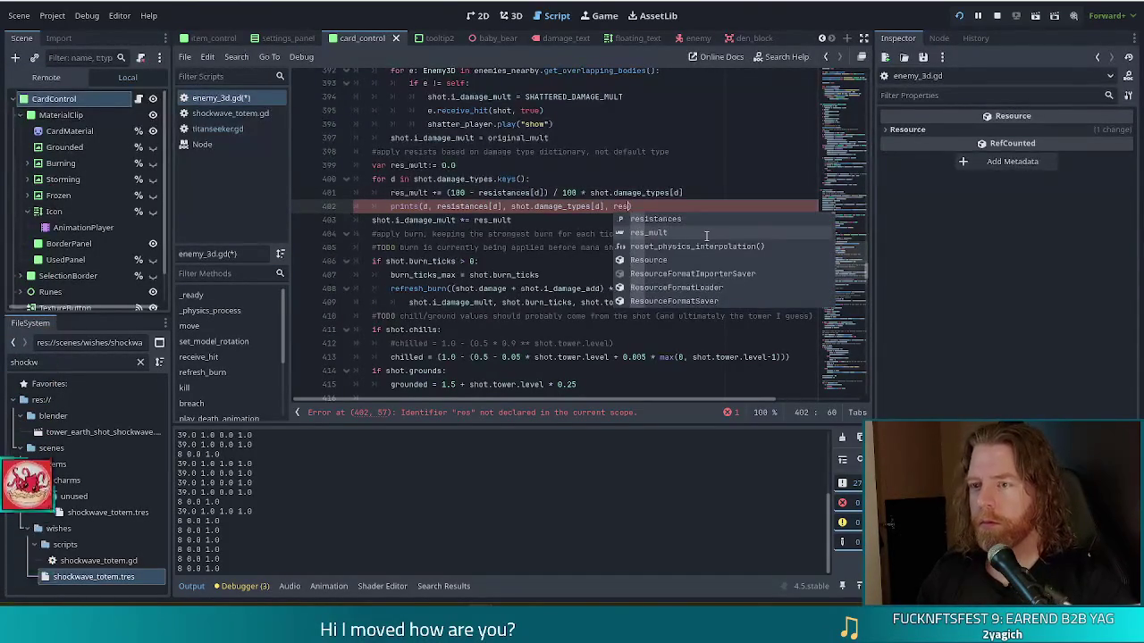
click(705, 234)
key(ctrl+s)
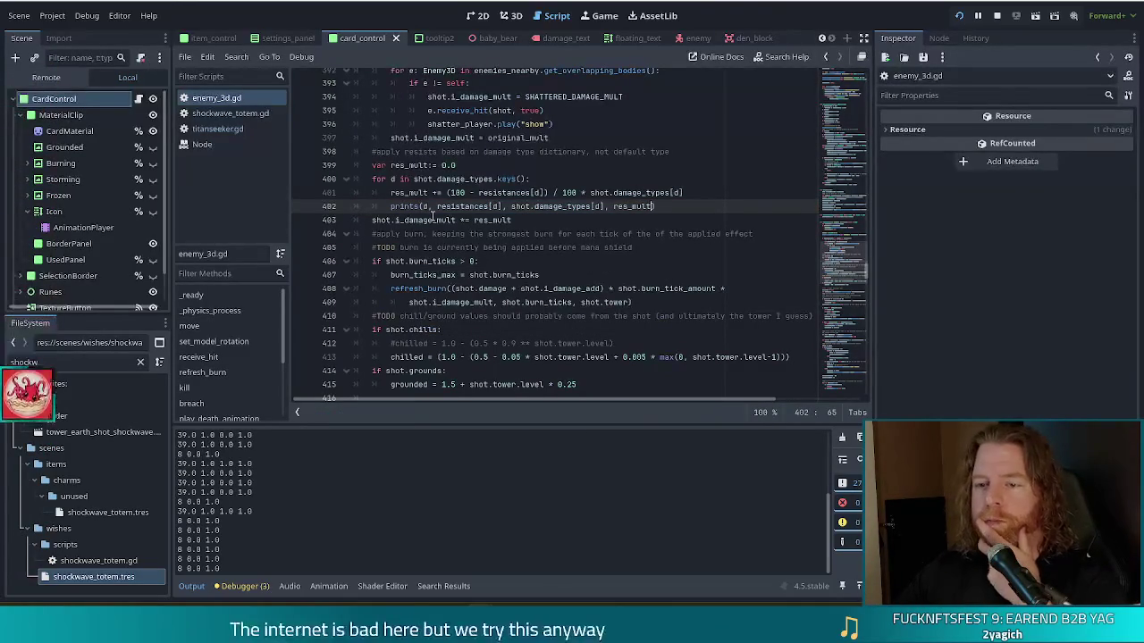
Step: Review the res_mult declaration on line 400 and the updated prints line 402
mouse_move(433, 217)
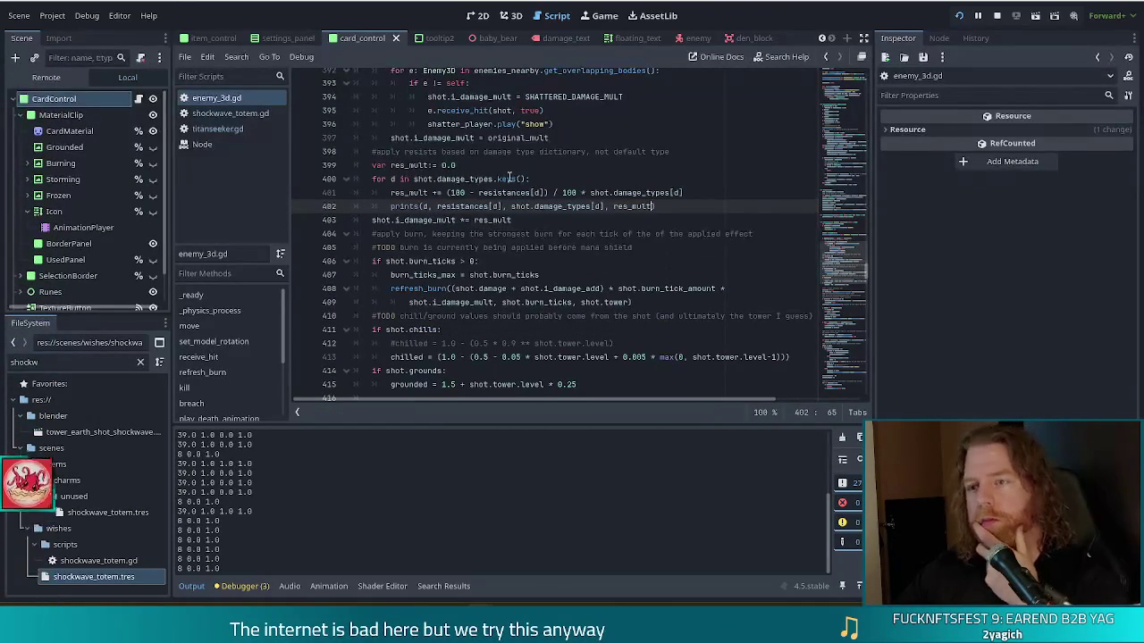
mouse_move(496, 179)
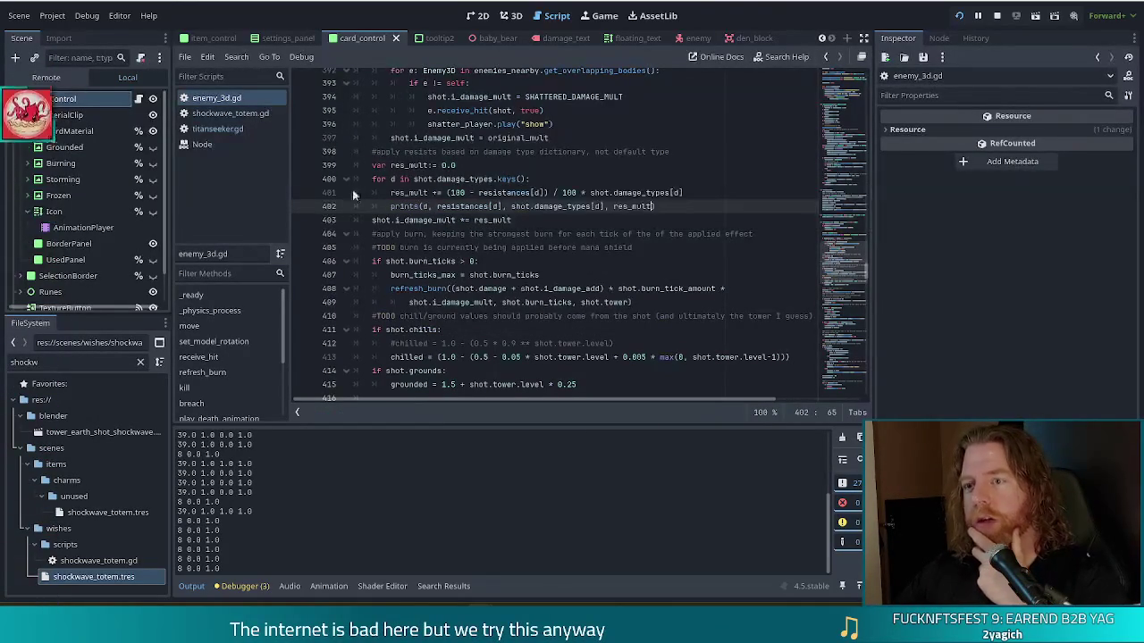
click(500, 180)
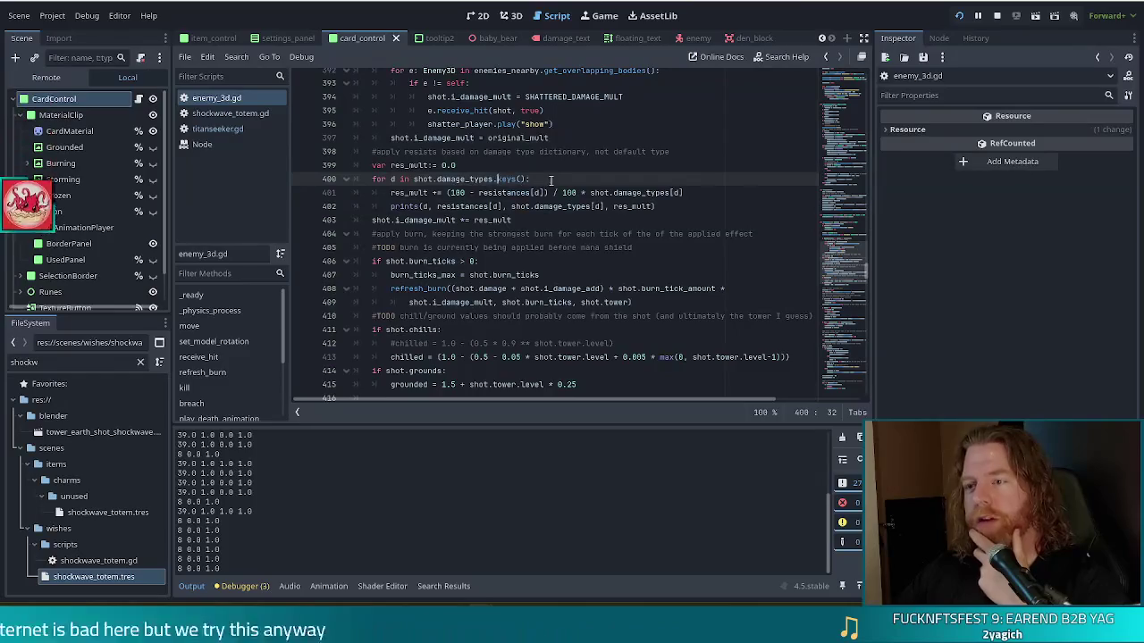
click(404, 165)
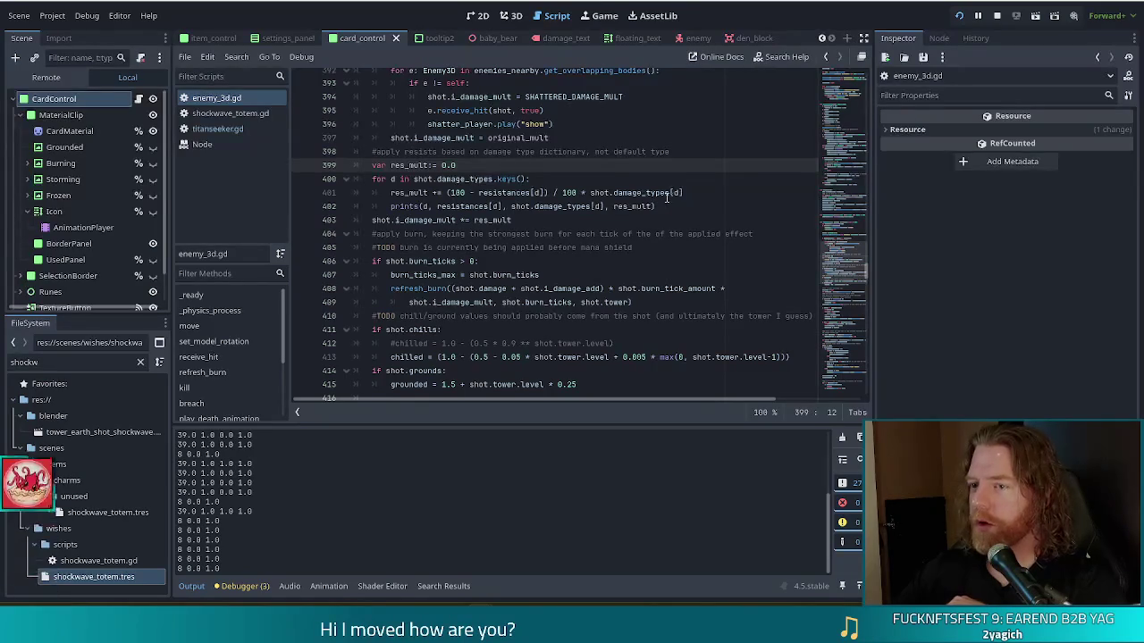
mouse_move(671, 198)
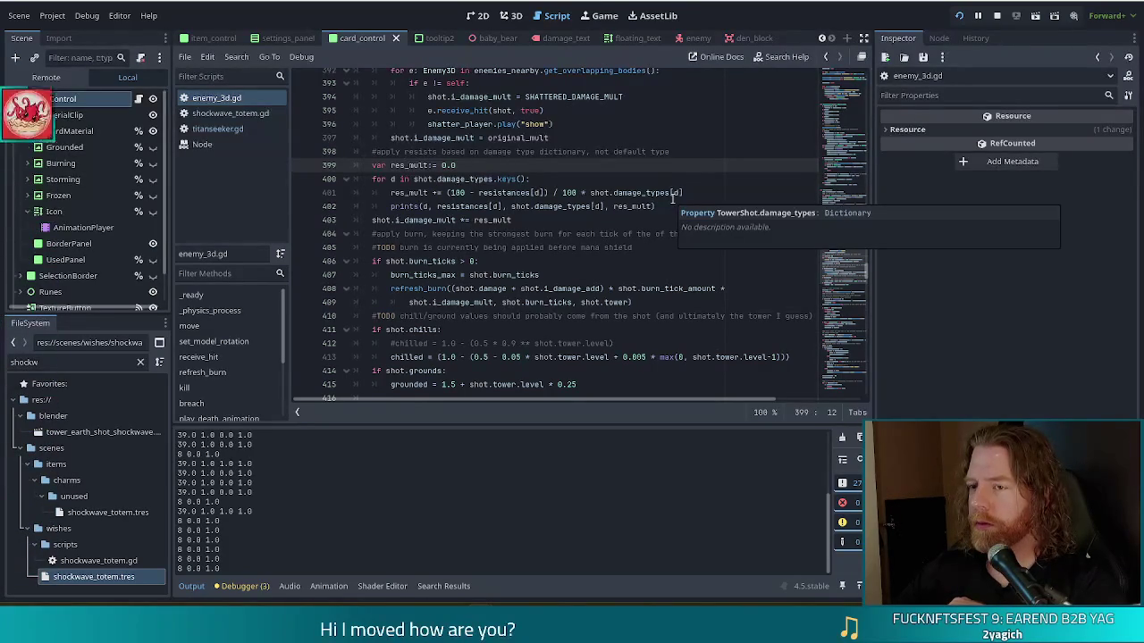
click(663, 207)
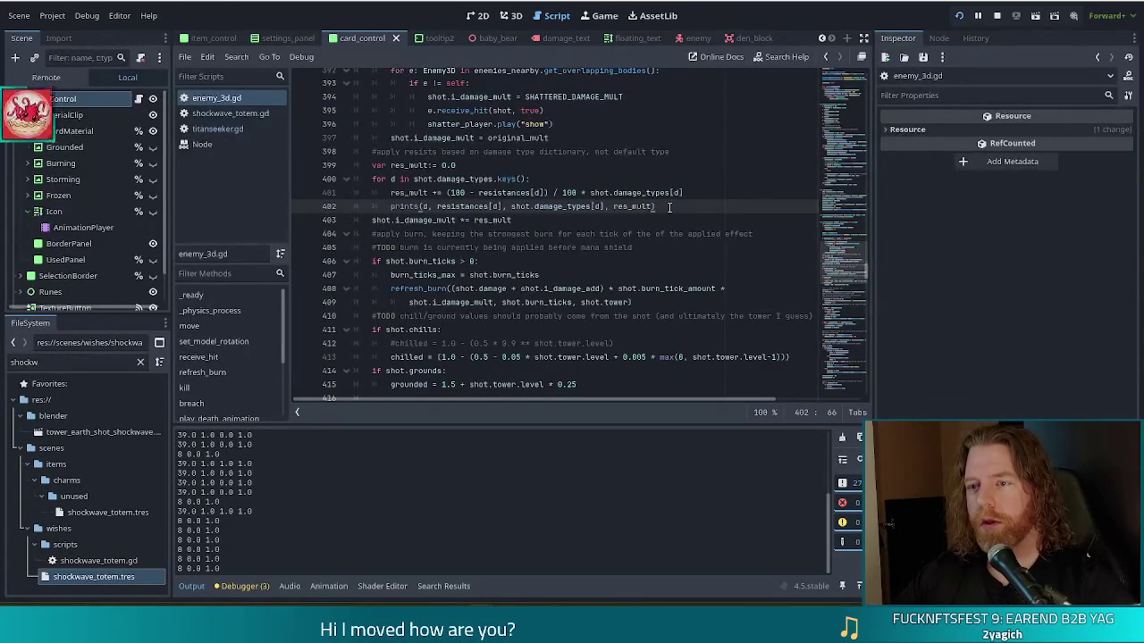
Step: Insert print("hi") on a new line 400, just above the damage-types loop
click(515, 166)
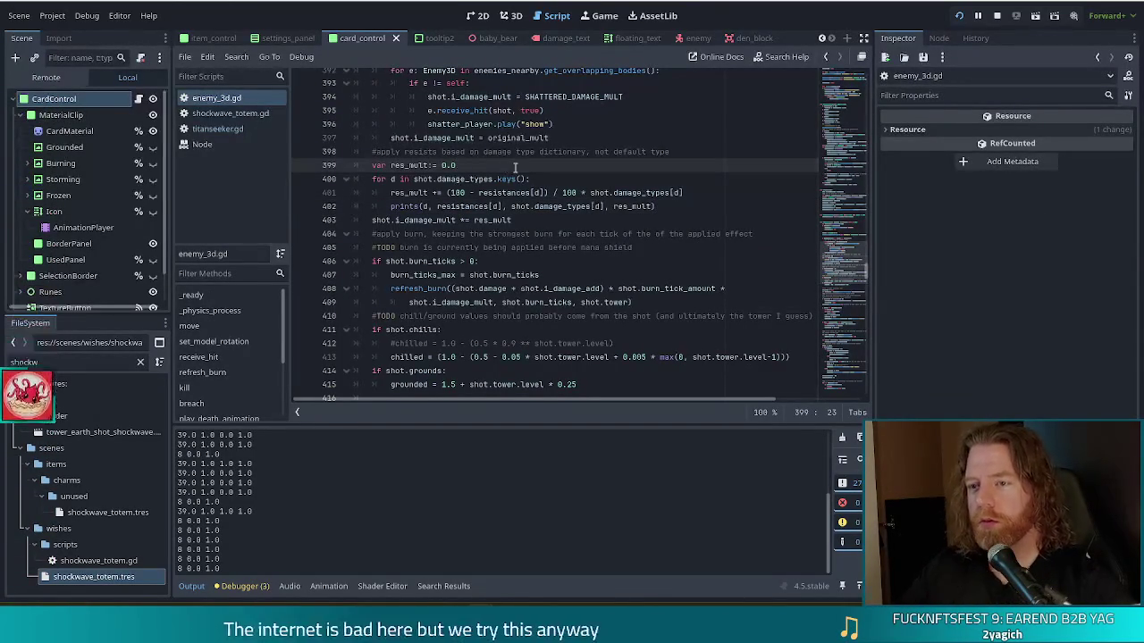
key(Return)
text(print(")
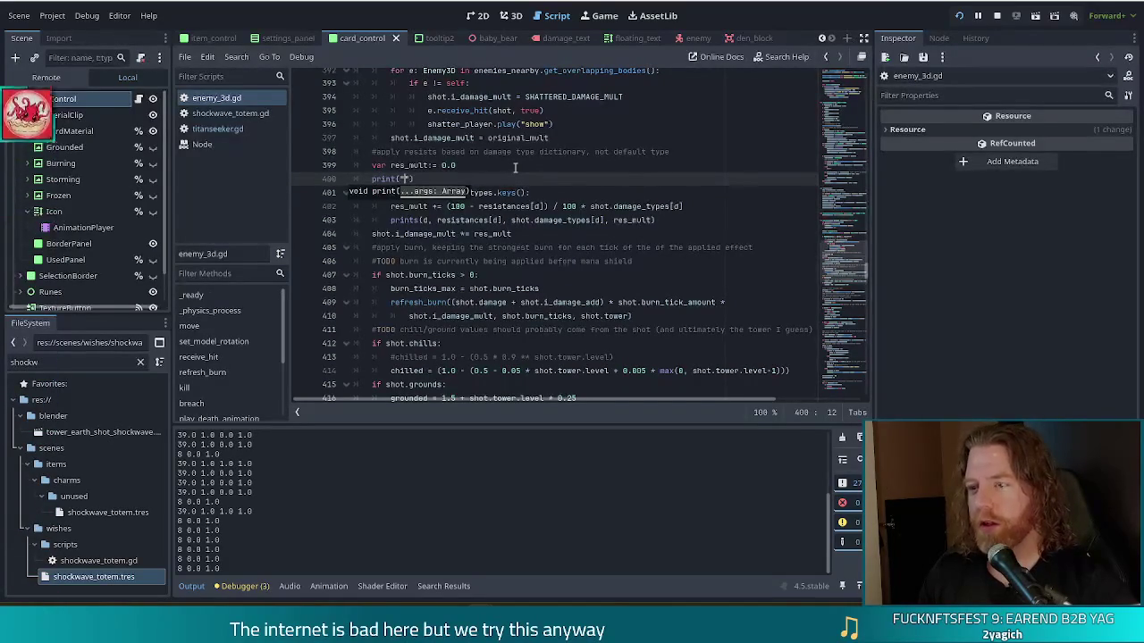
text(hi)
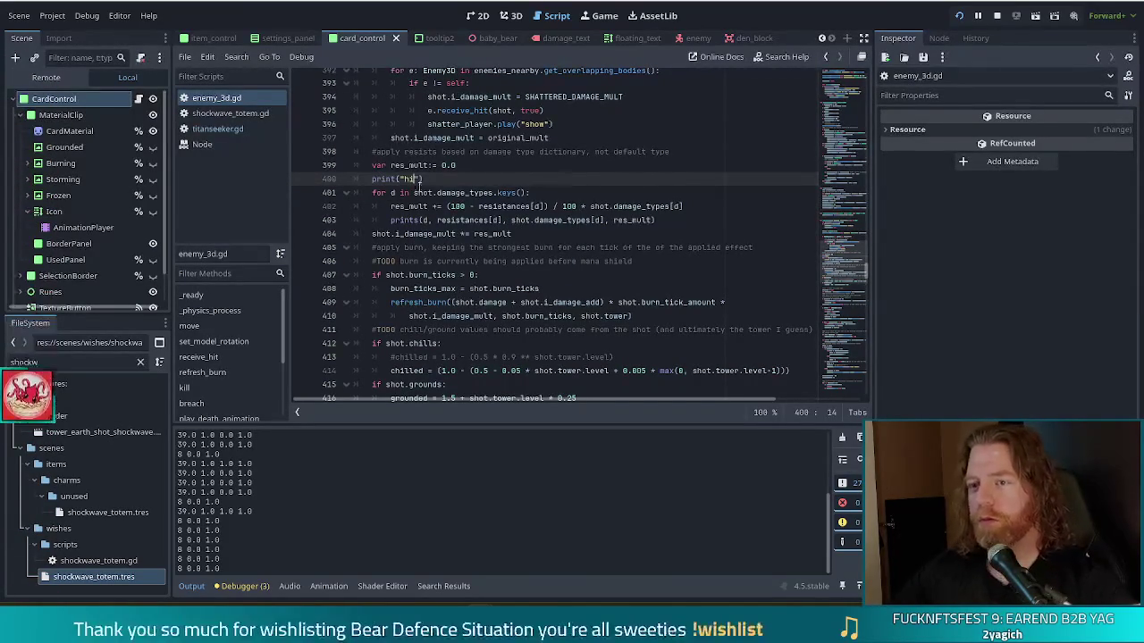
Step: Select the prints statement on line 403 and bring up the code editing menu
click(451, 193)
drag(404, 220, 681, 229)
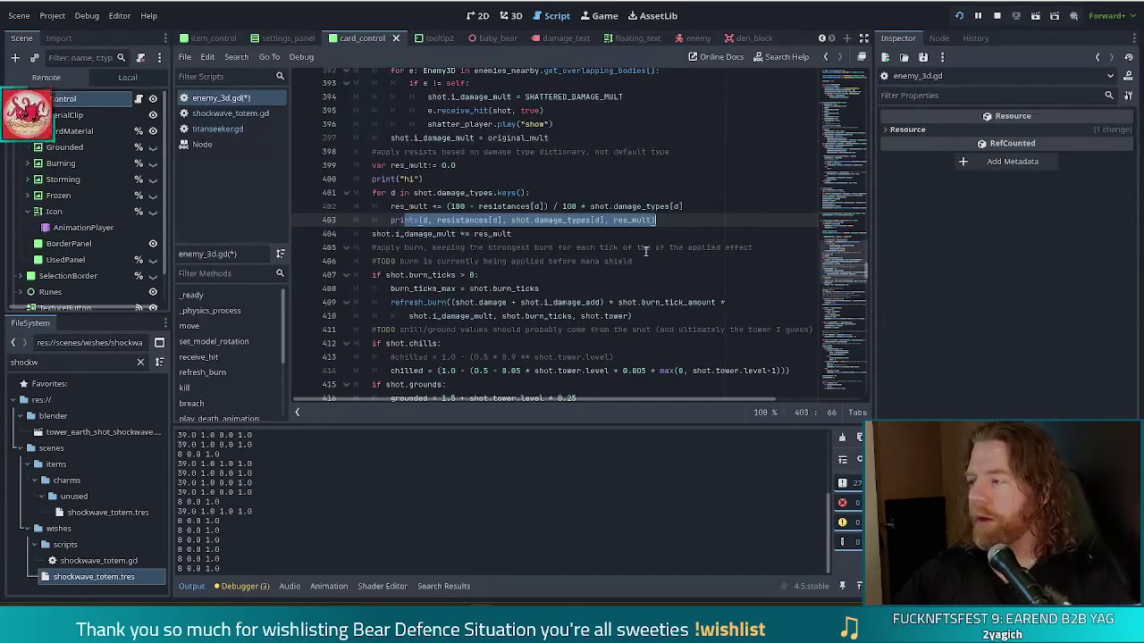
right_click(695, 279)
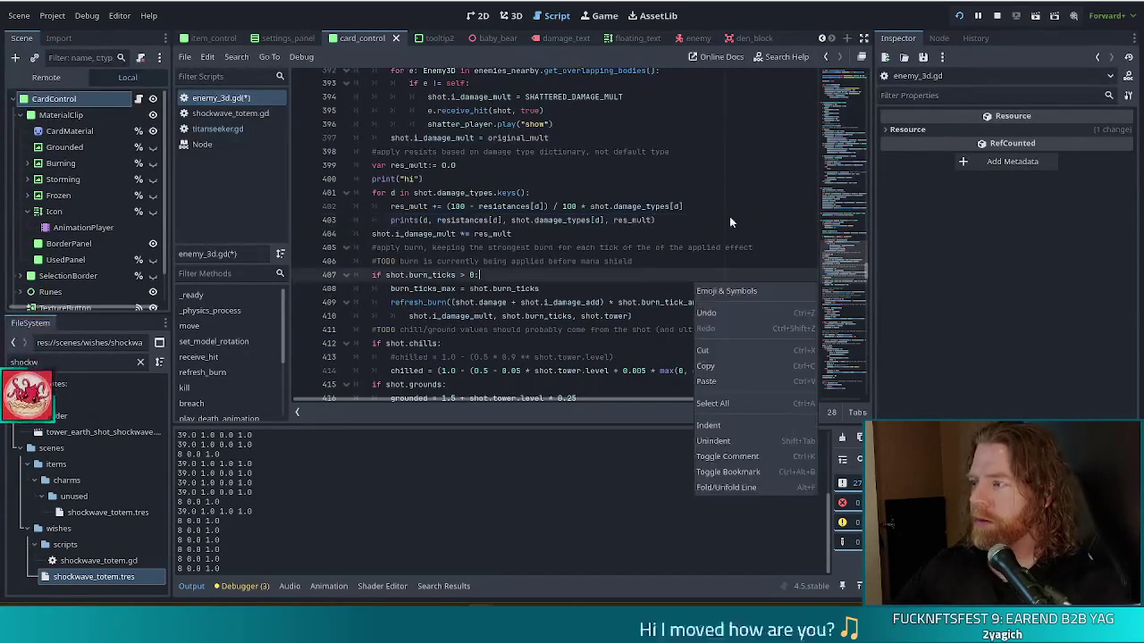
Step: Dismiss the menu, save enemy_3d.gd with the print("hi") line, and switch to the paused Bear Defence Situation game
key(Escape)
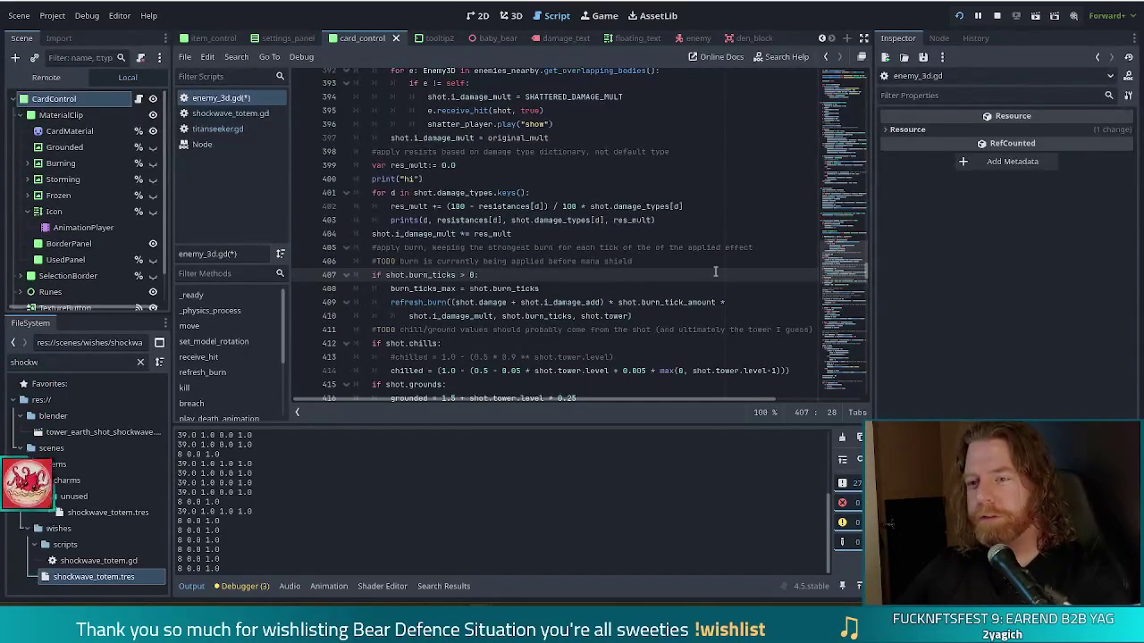
click(430, 192)
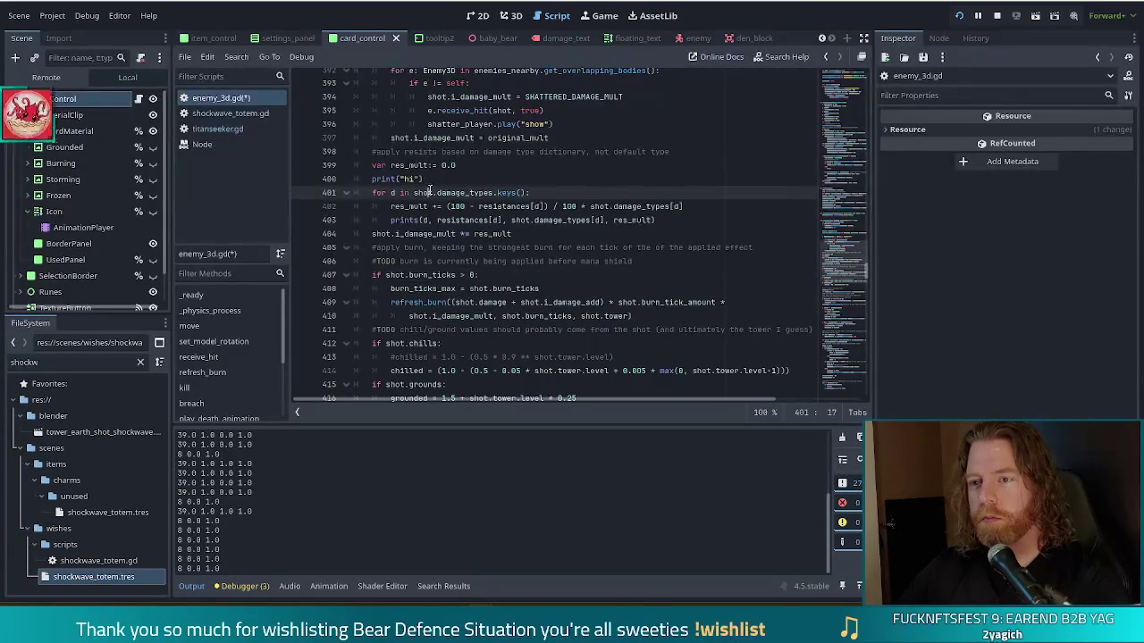
click(563, 206)
key(ctrl+s)
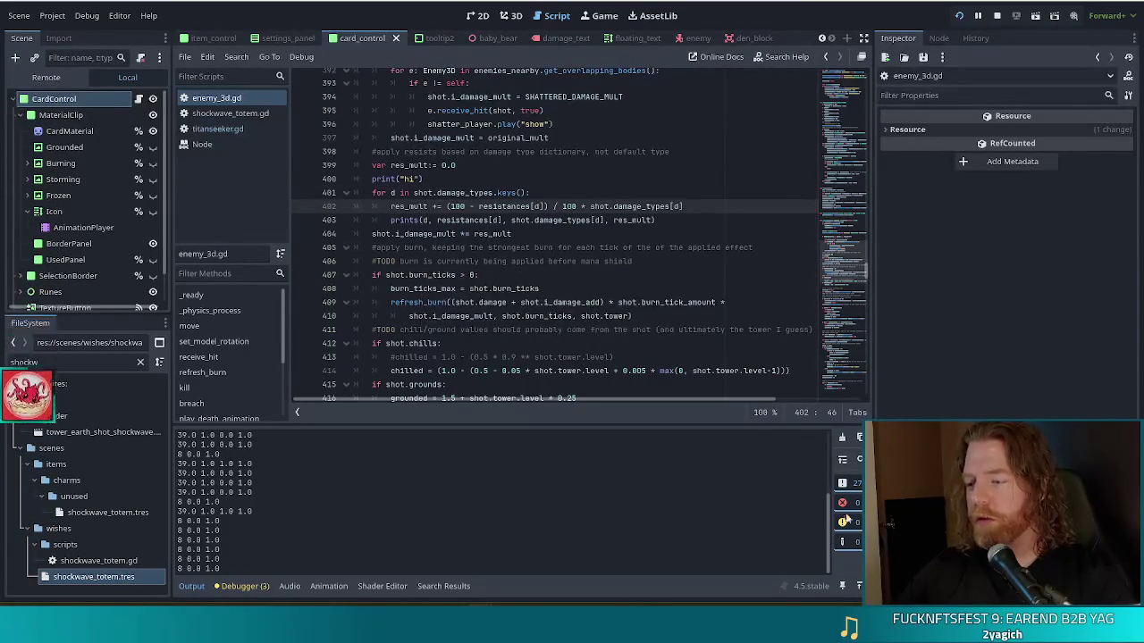
key(alt+Tab)
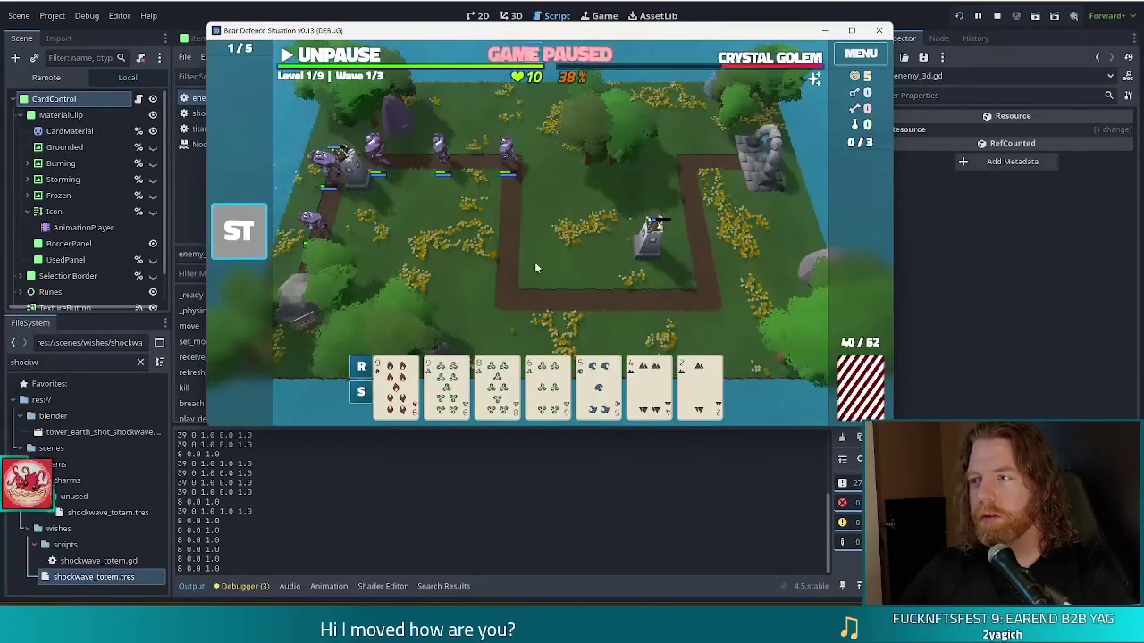
Step: Resume the game briefly so "hi" lines log, then pause and return to enemy_3d.gd
click(348, 56)
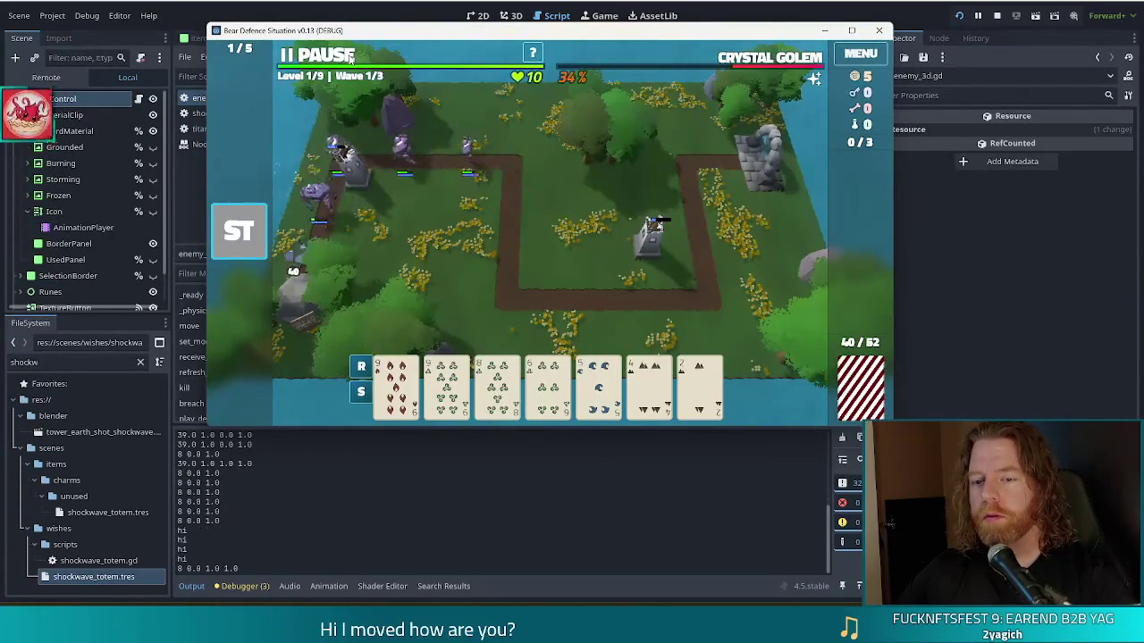
click(349, 55)
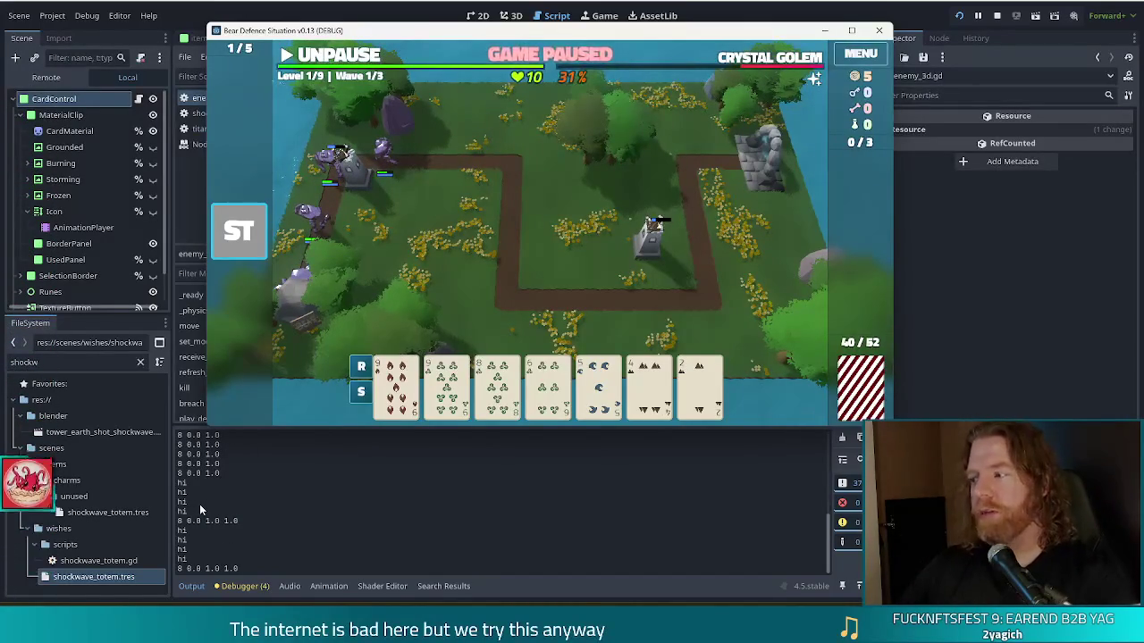
click(243, 484)
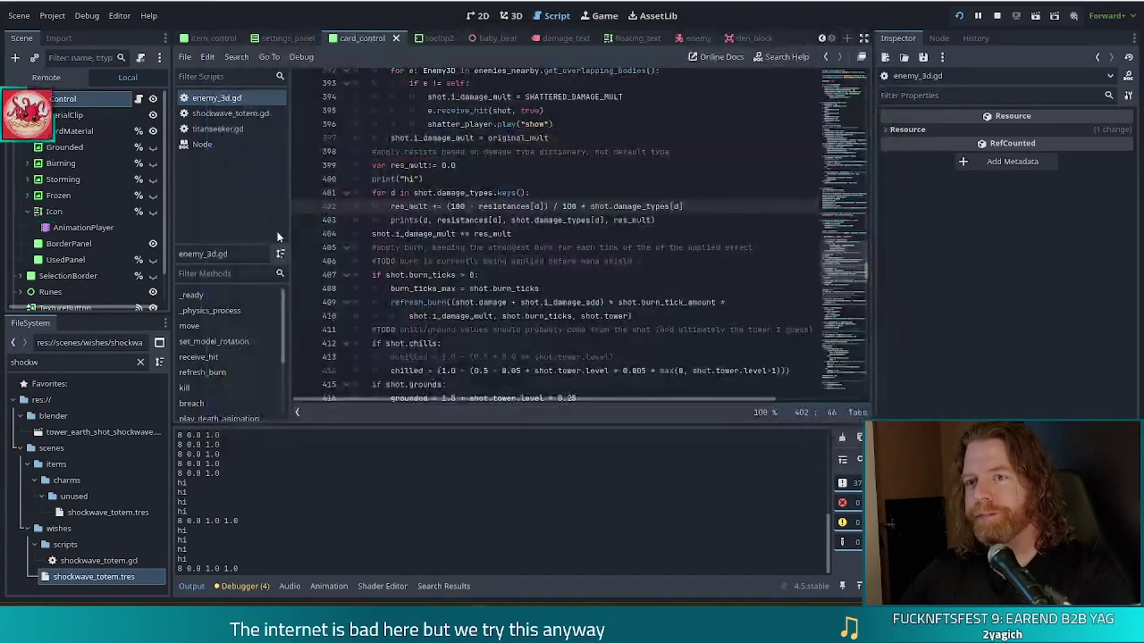
drag(414, 193, 519, 193)
click(518, 193)
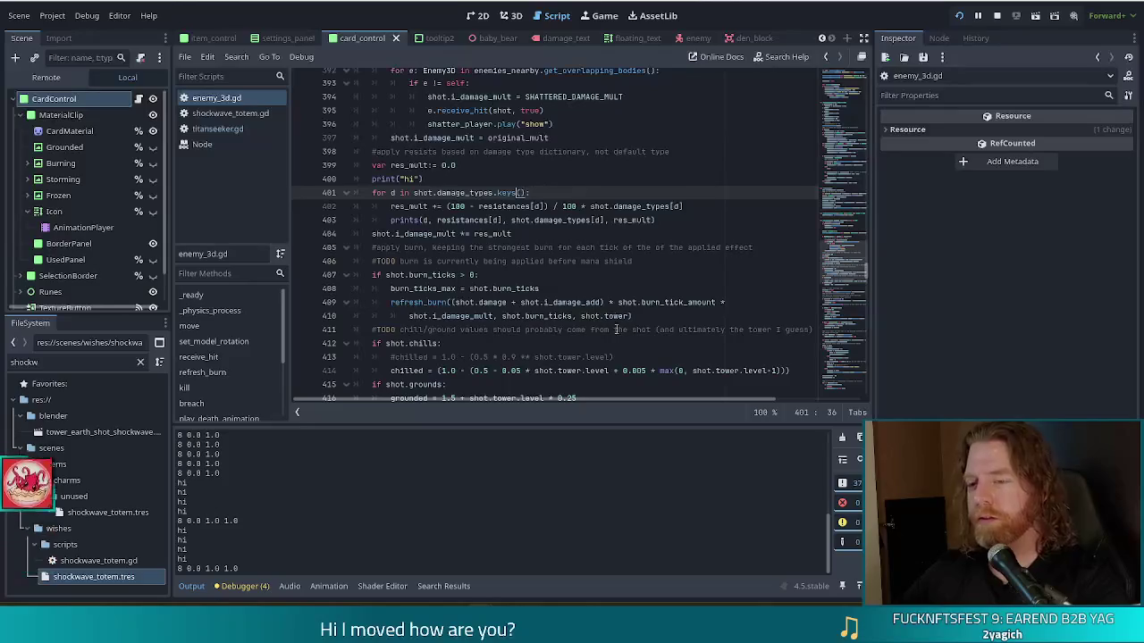
key(Down)
key(Down)
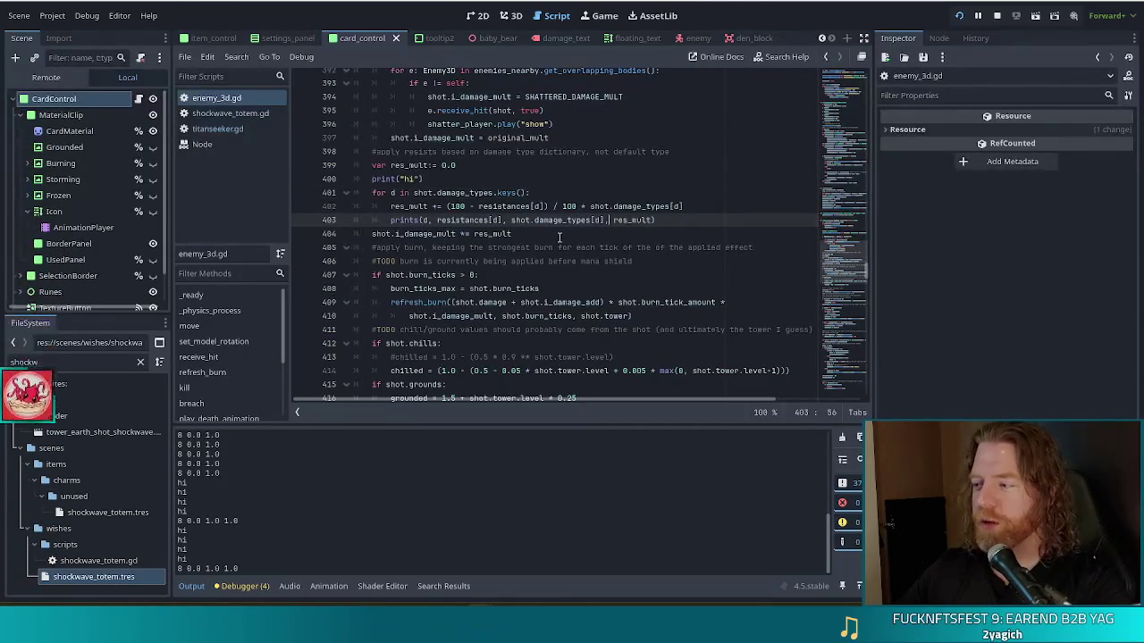
click(532, 235)
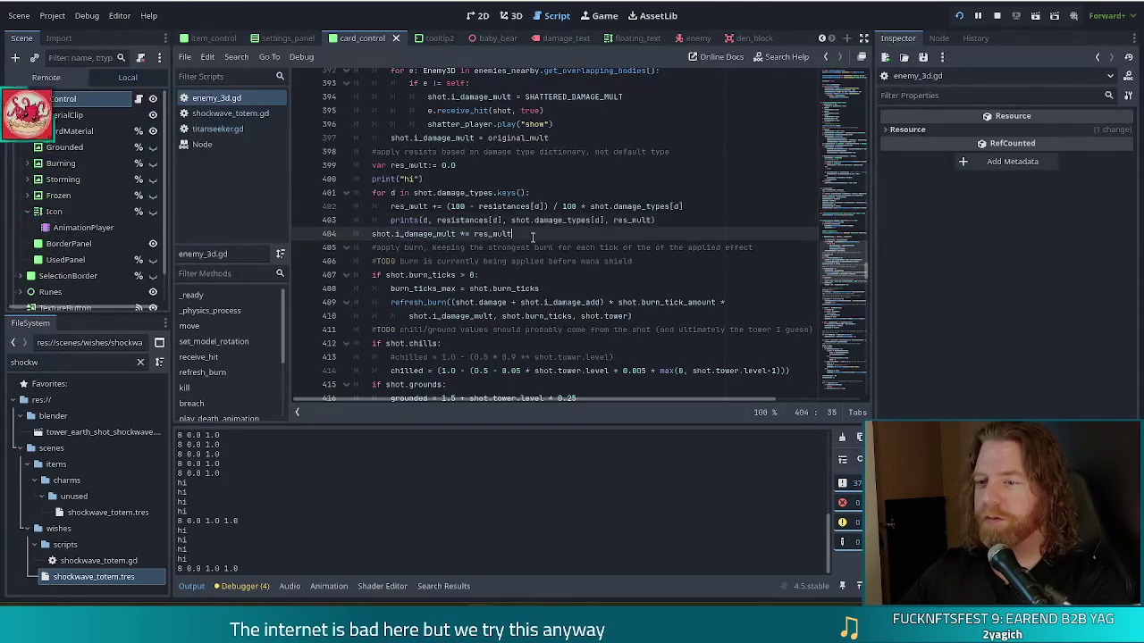
click(432, 193)
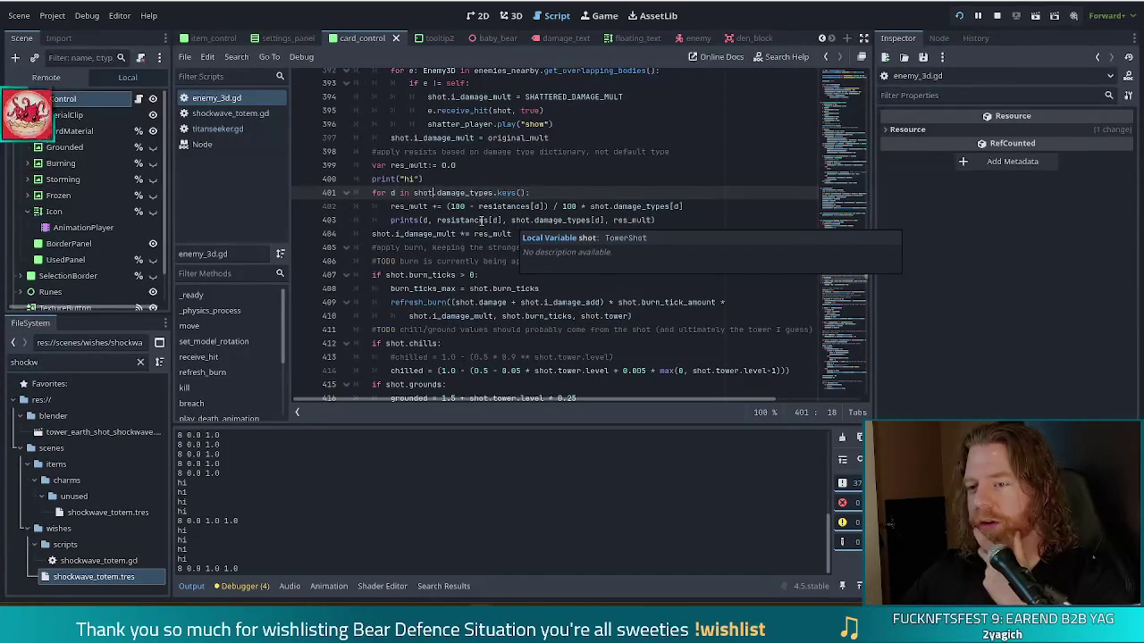
Step: Search all project scripts for 'damage_types.erase'
click(484, 220)
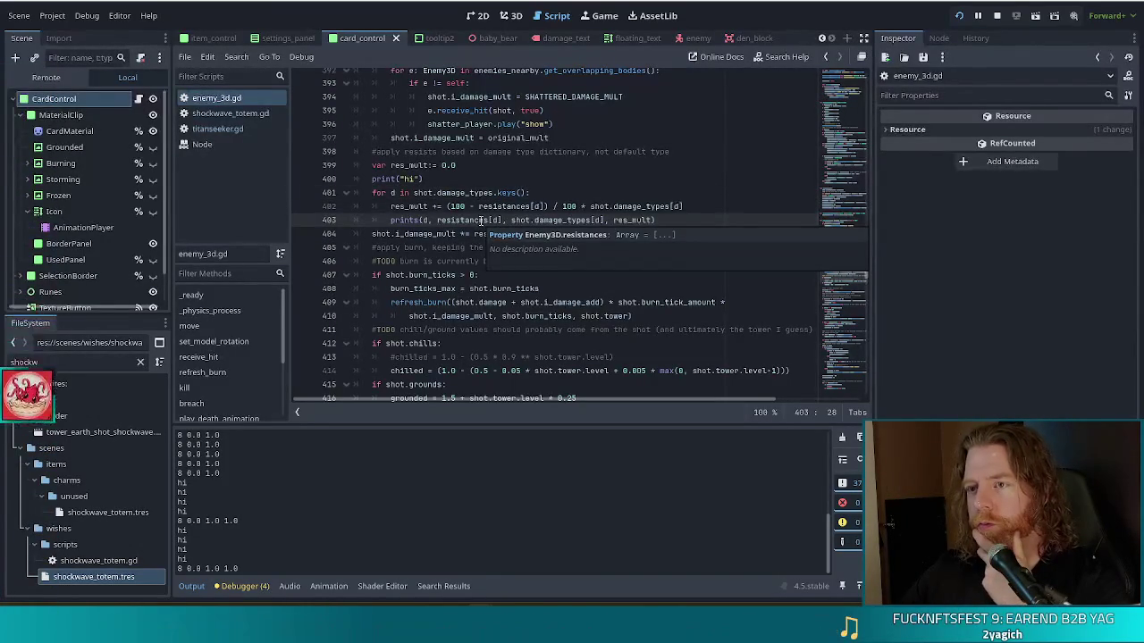
key(ctrl+shift+f)
text(damage_types)
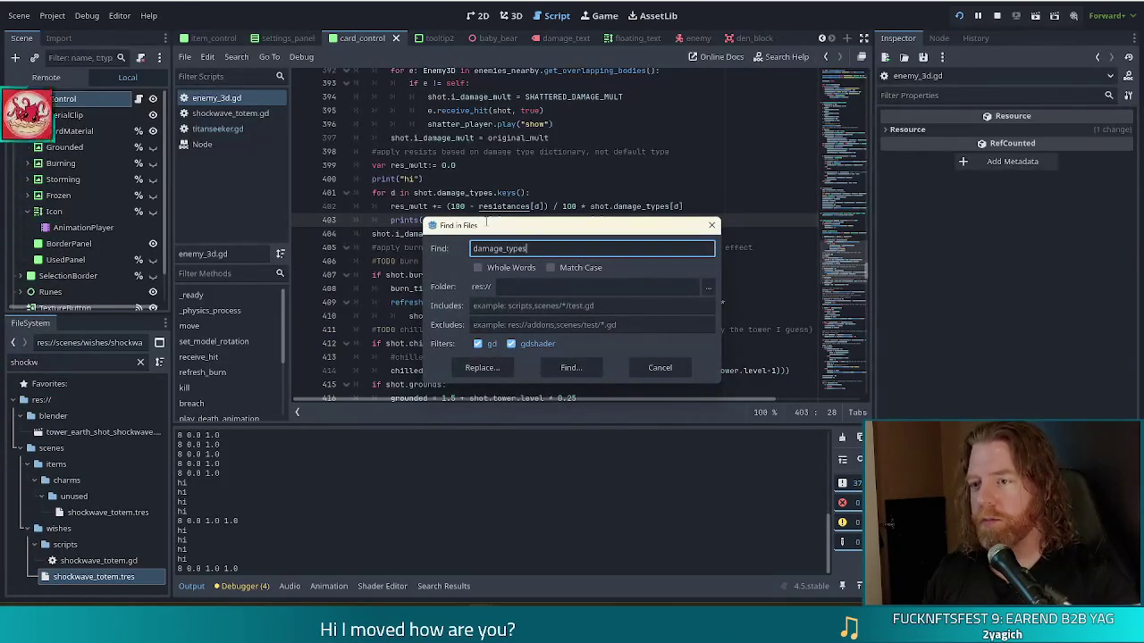
text(.erase)
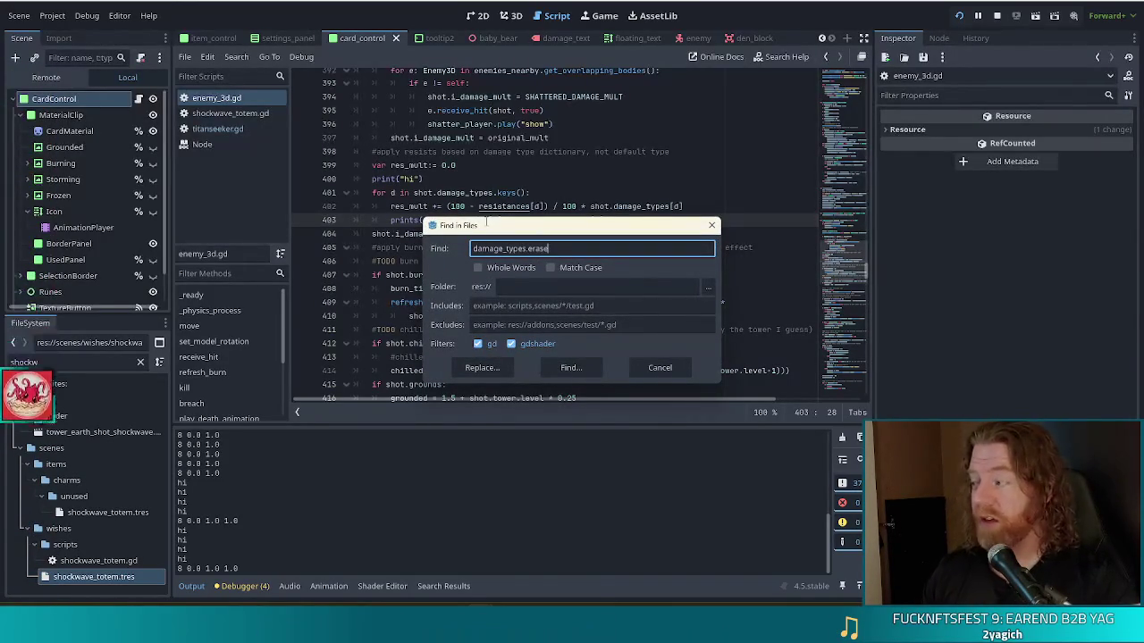
click(558, 366)
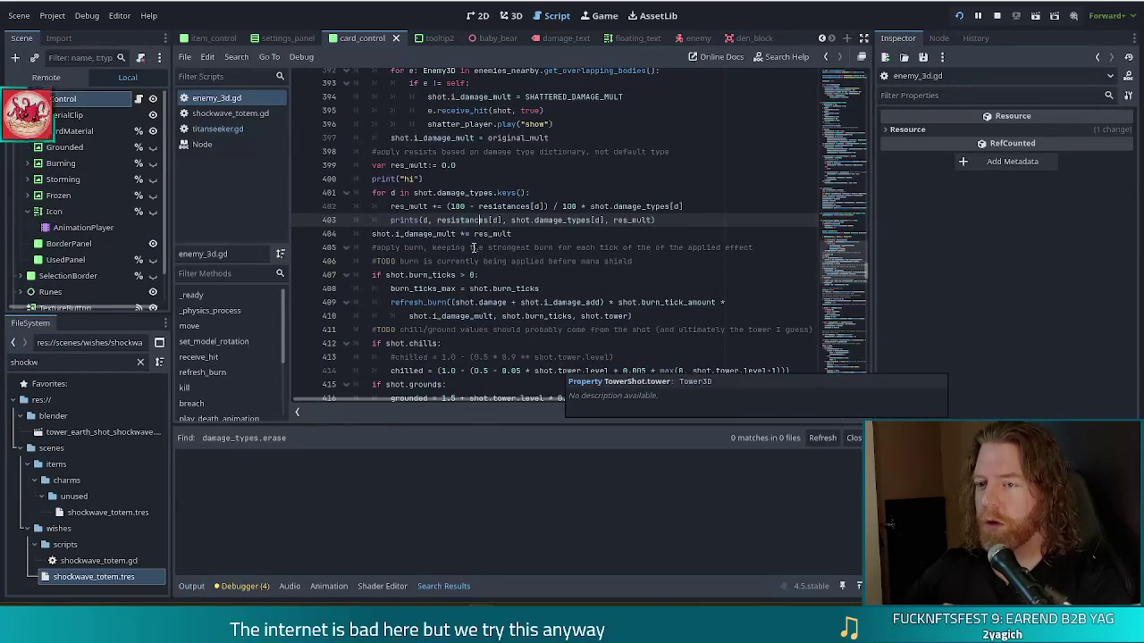
Step: Search all project scripts for 'damage_types.remove', which finds 0 matches in 0 files
click(502, 206)
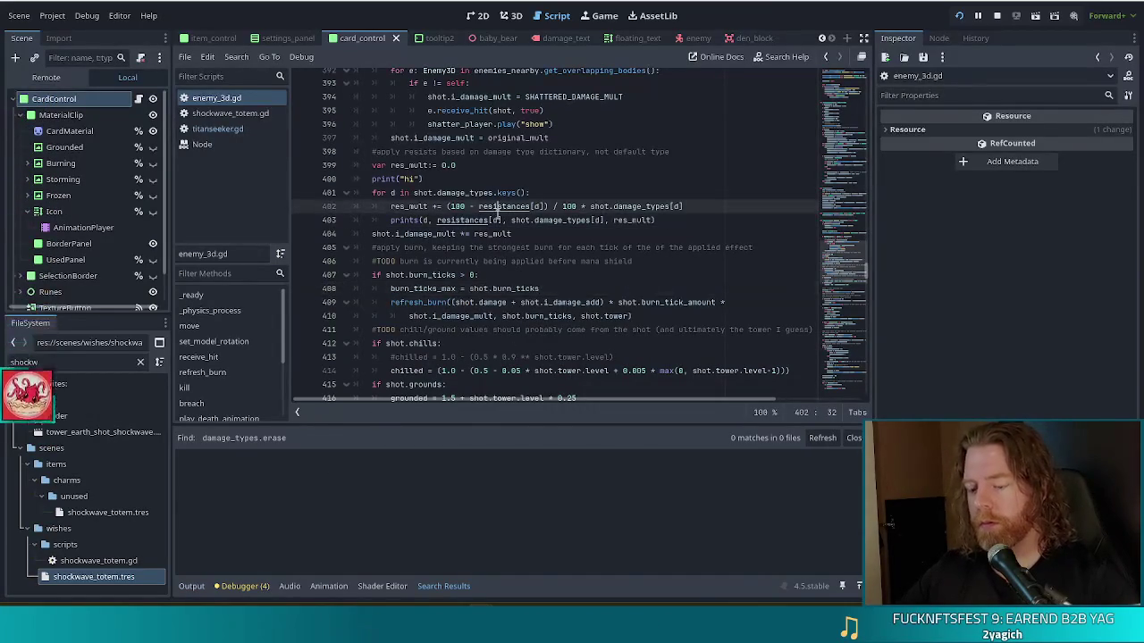
key(ctrl+shift+f)
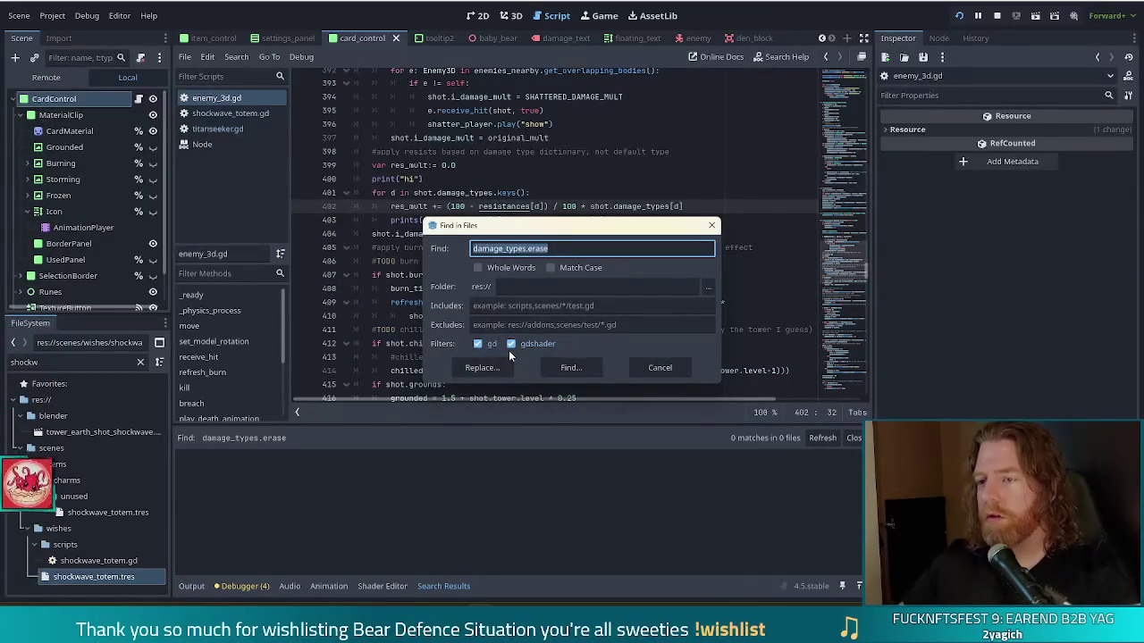
text(damage_types.)
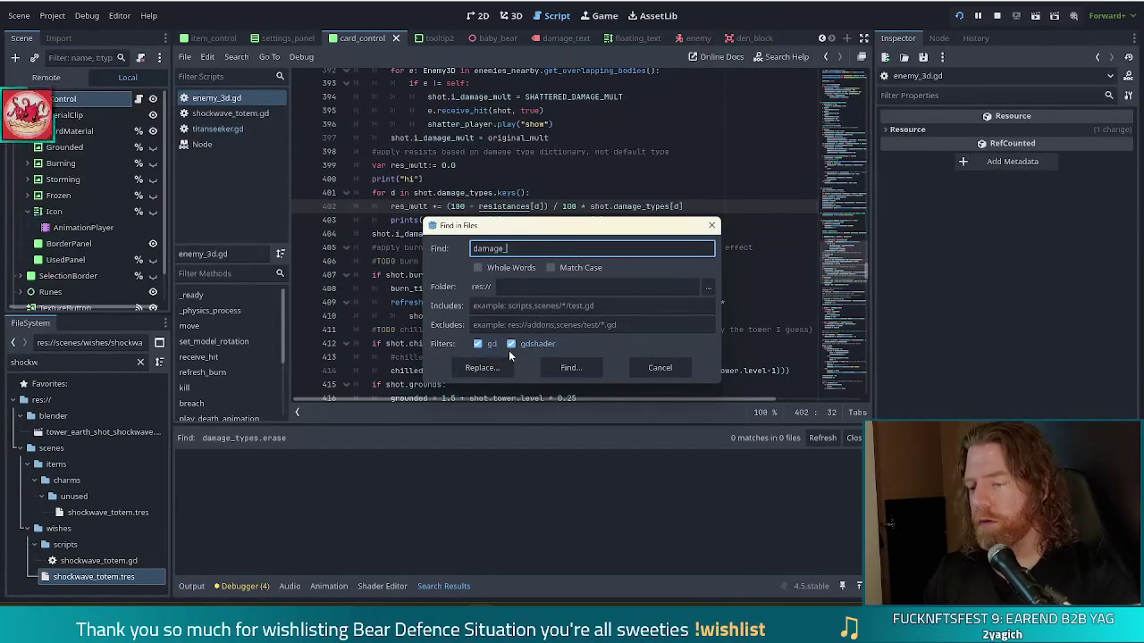
text(remove)
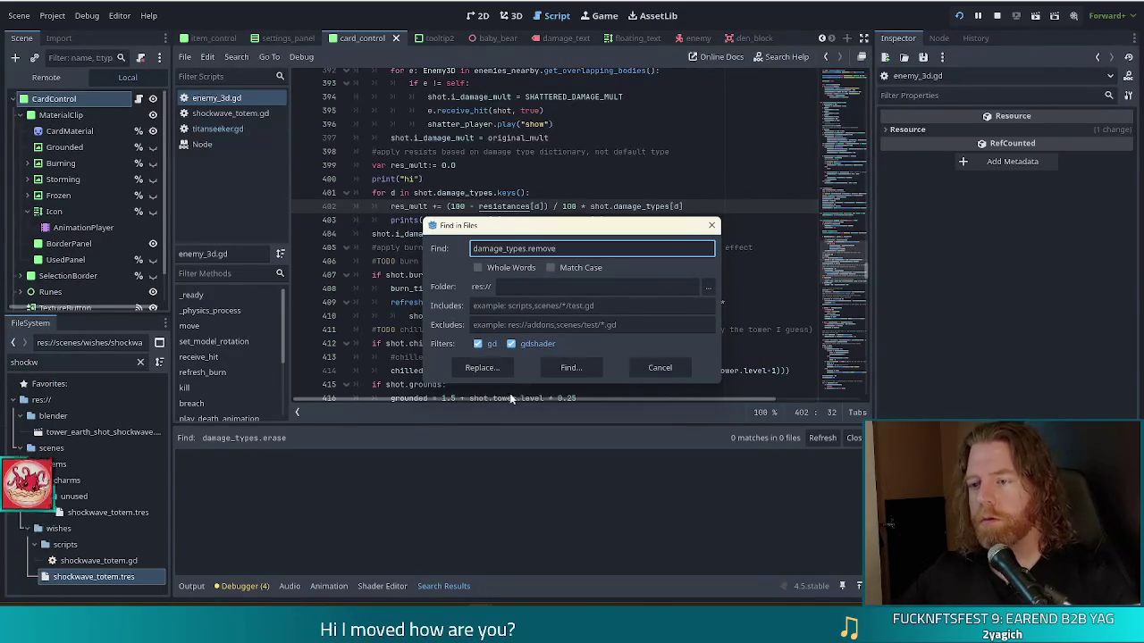
click(545, 364)
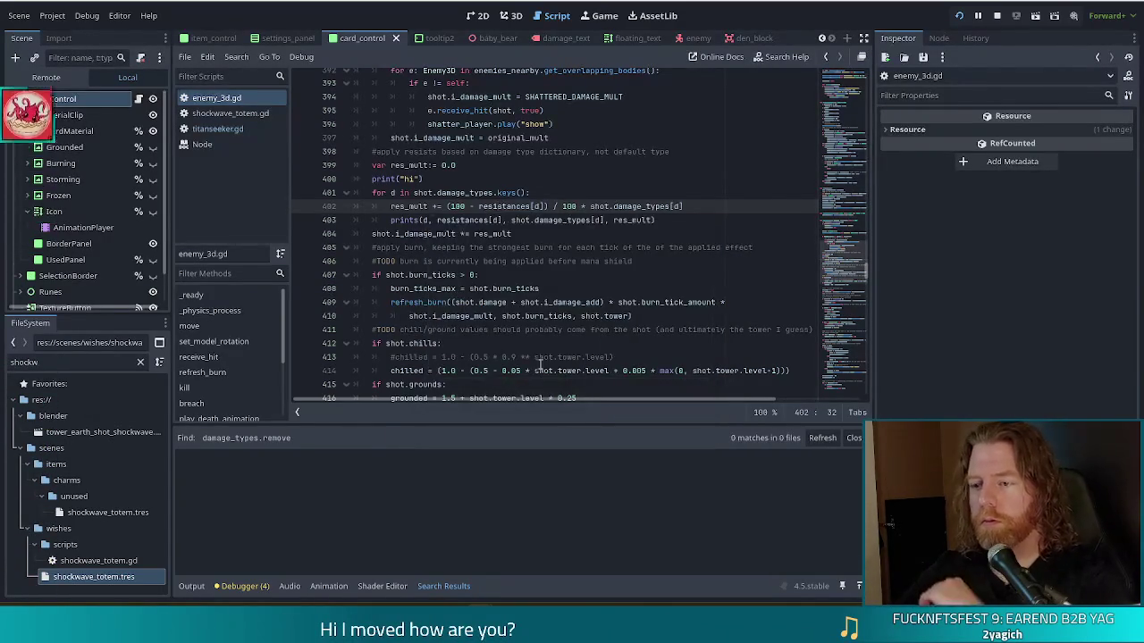
click(561, 220)
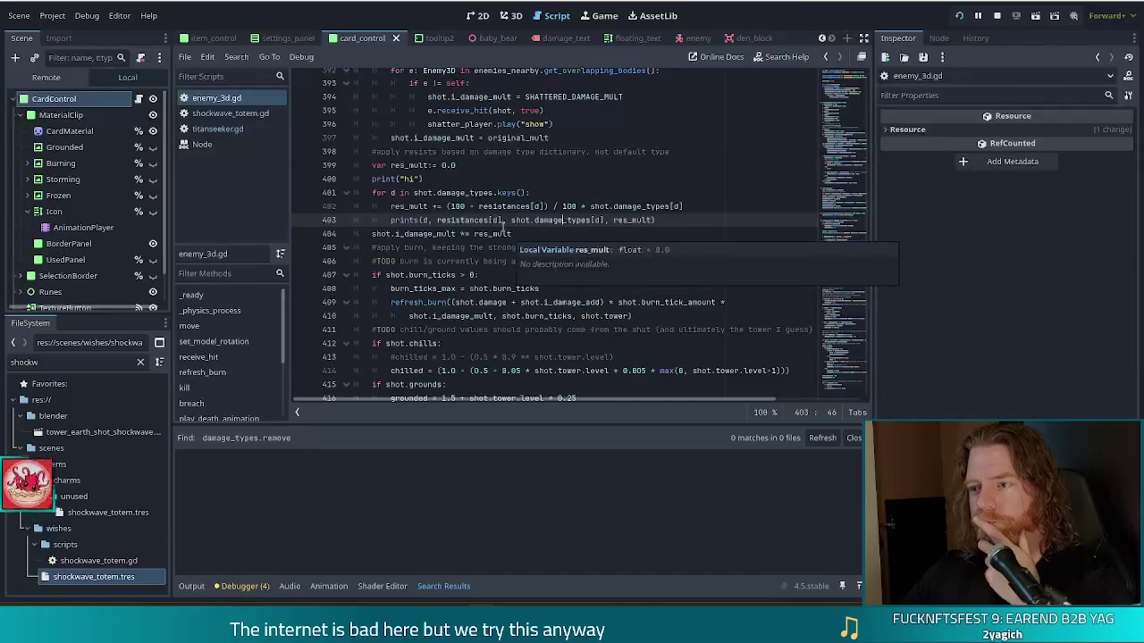
click(522, 207)
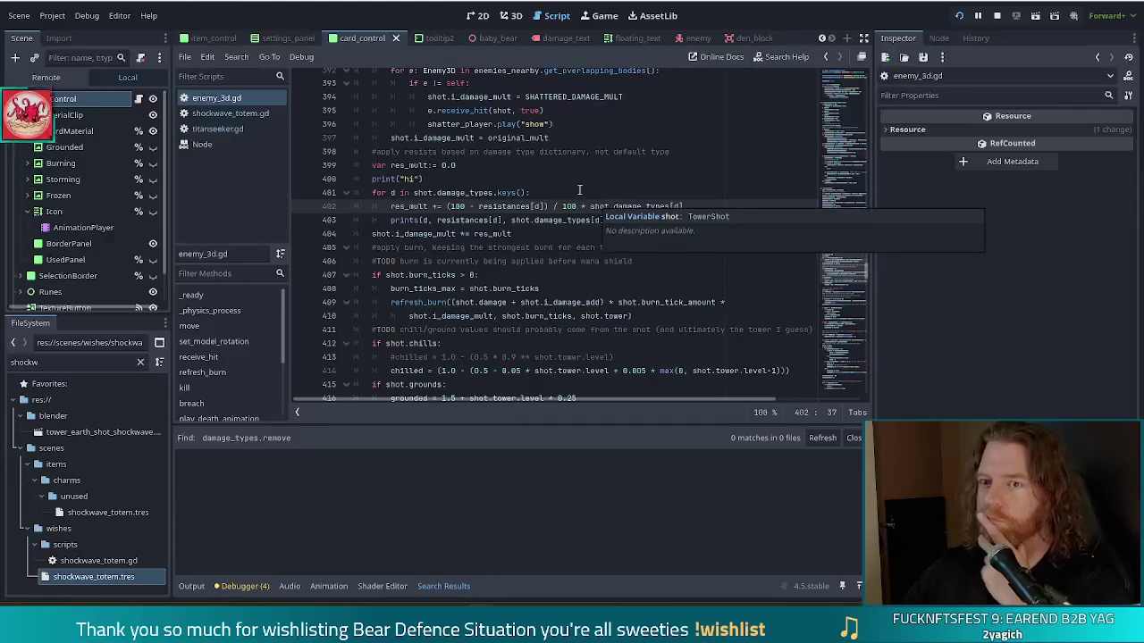
Step: Add print(shot.damage_types) as line 13 of shockwave_totem.gd and comment out enemy_3d.gd's line 403 print
click(231, 113)
click(519, 241)
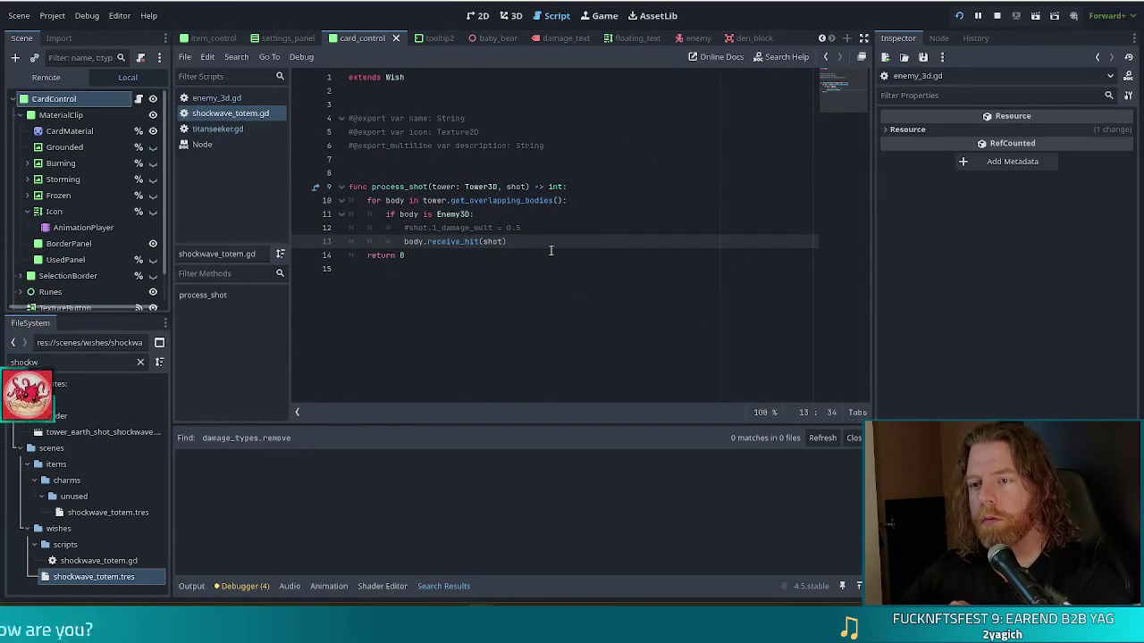
click(545, 226)
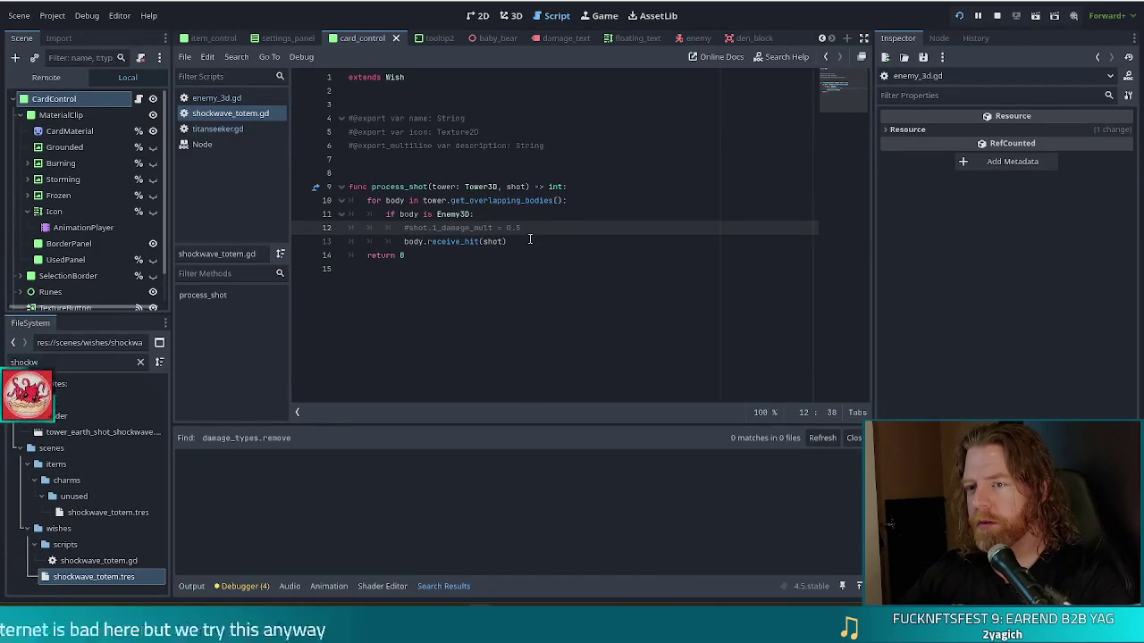
key(Return)
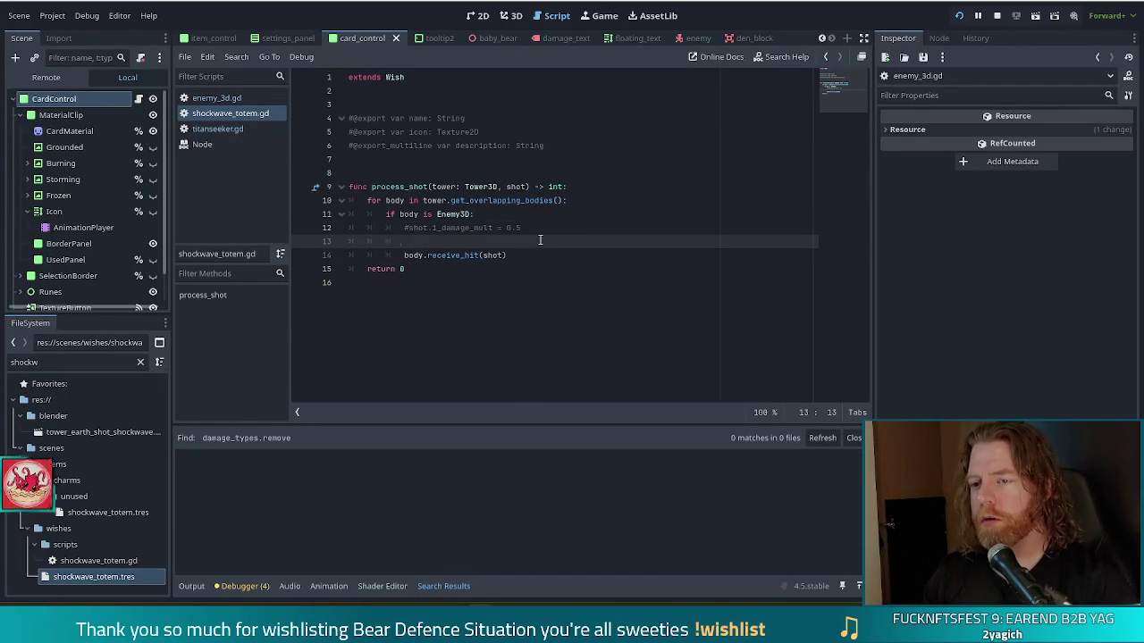
text(print(shot.)
key(Escape)
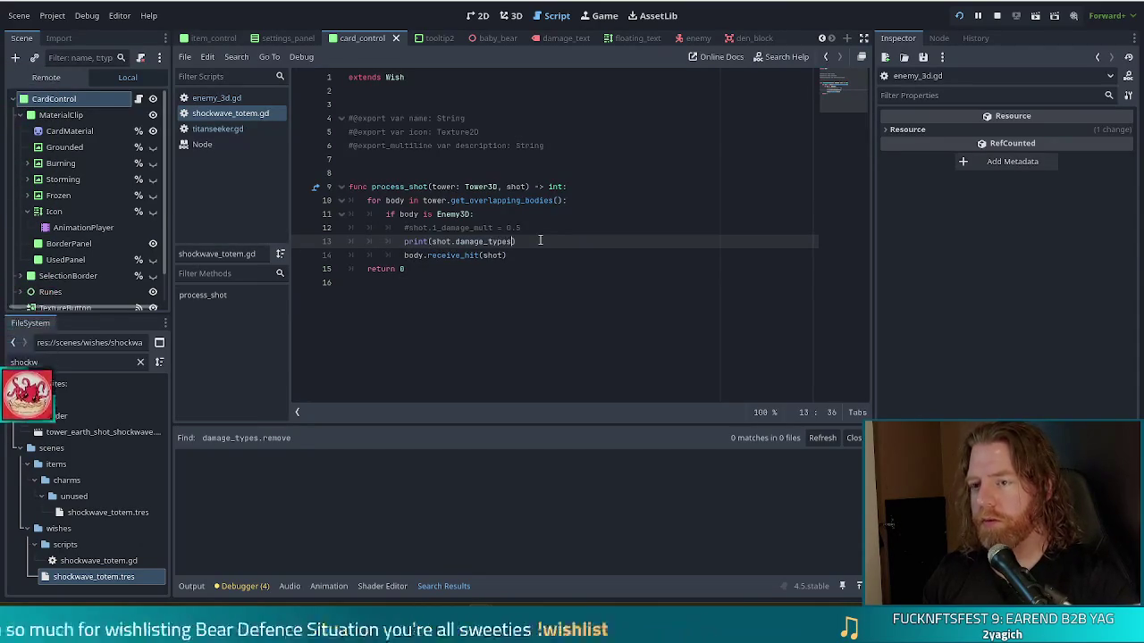
text(types)
click(227, 98)
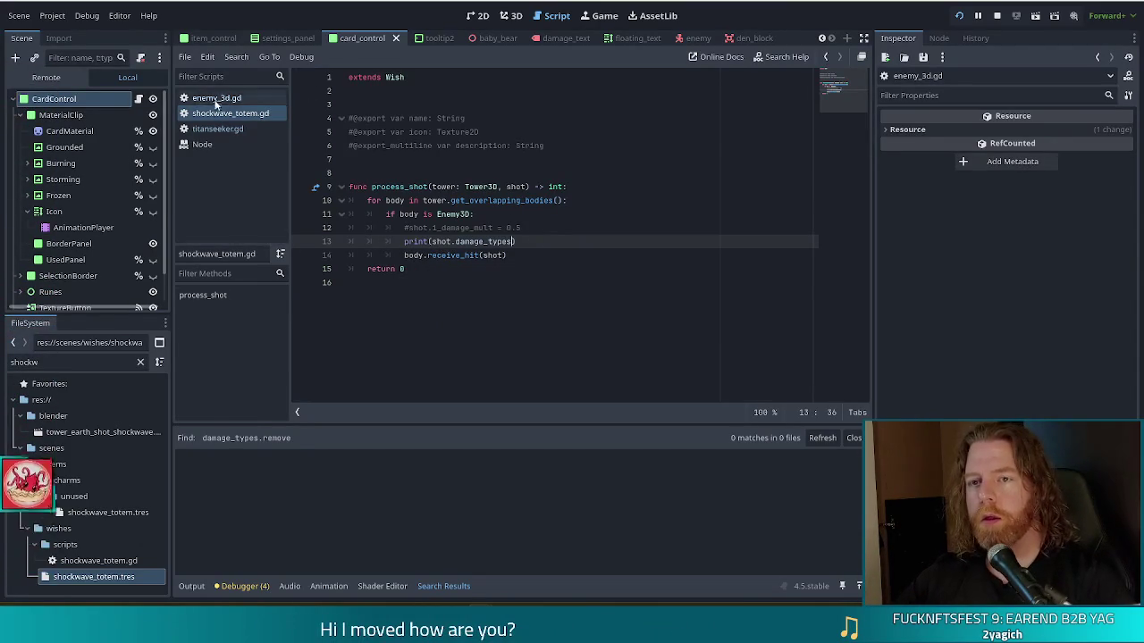
text(#)
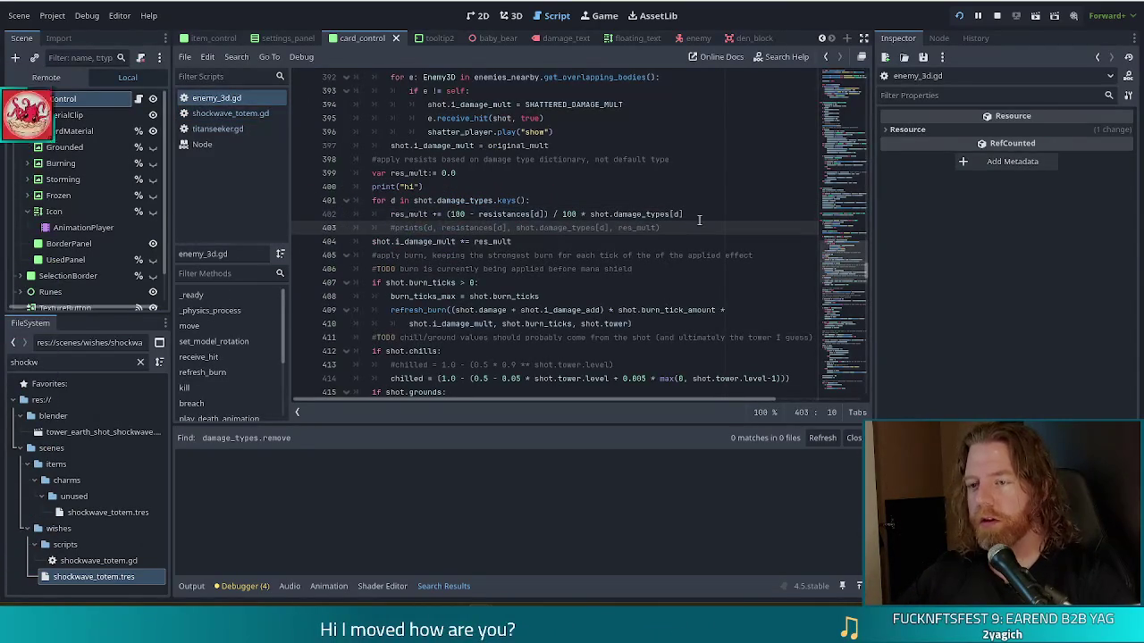
Step: Comment out the print("hi") line 400 and save enemy_3d.gd
click(373, 186)
text(#)
key(ctrl+s)
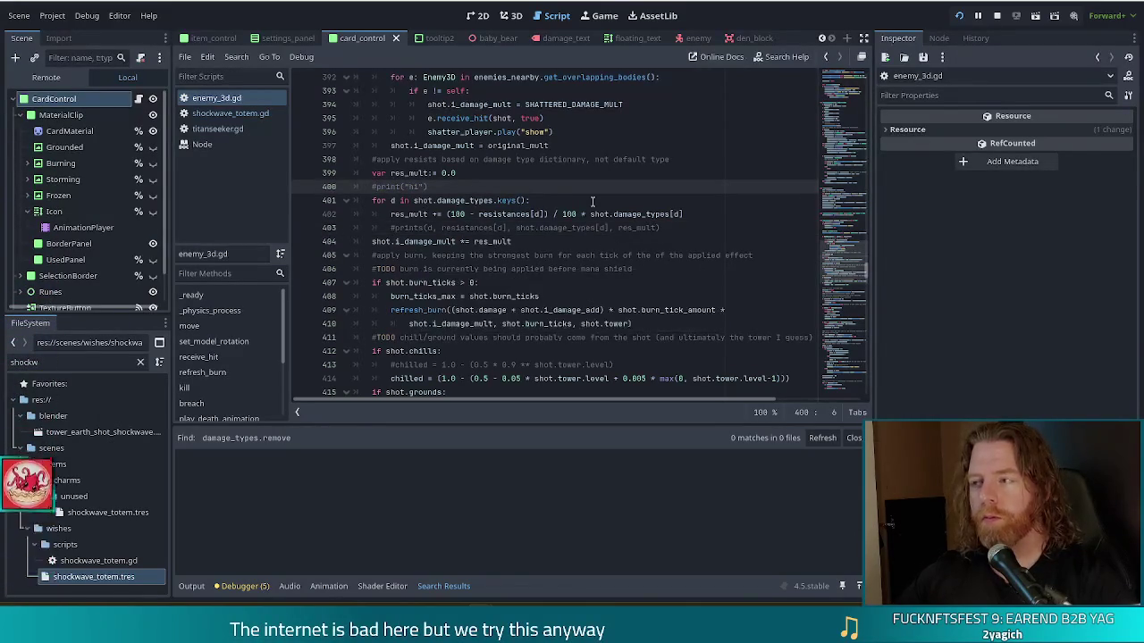
Step: Run the game briefly with F5 so the output logs empty { } damage types, then pause
key(F5)
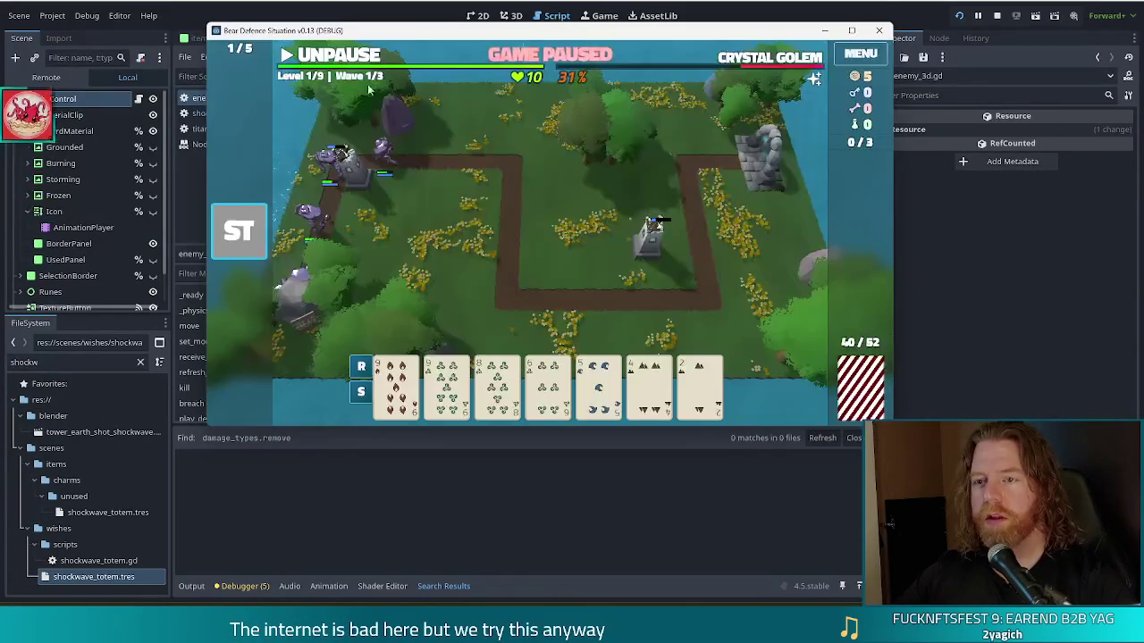
click(308, 56)
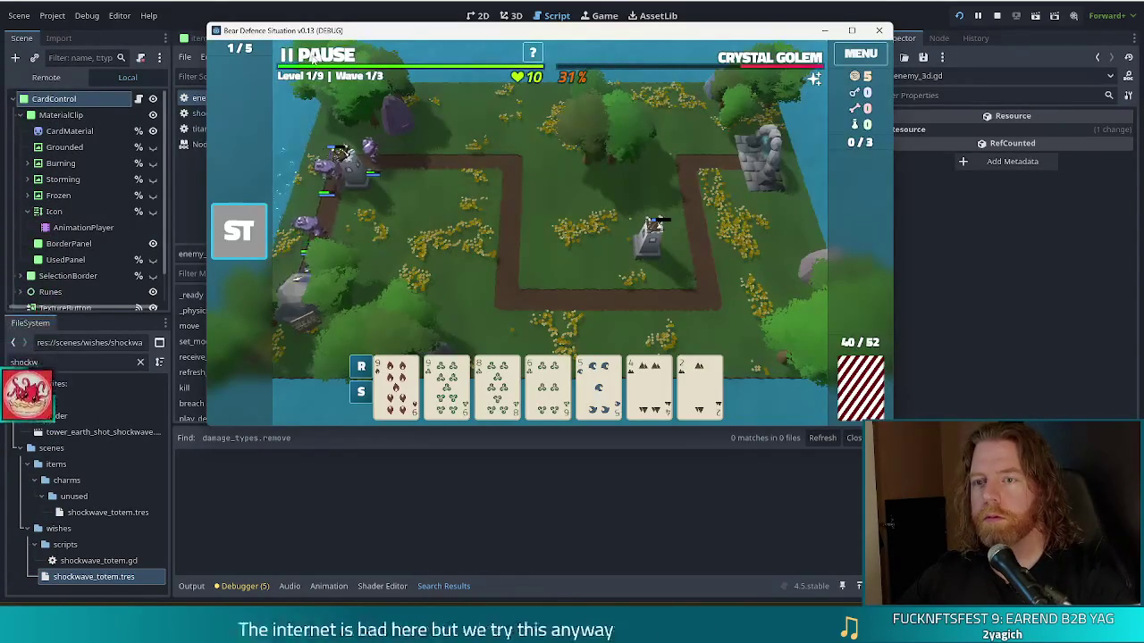
click(192, 586)
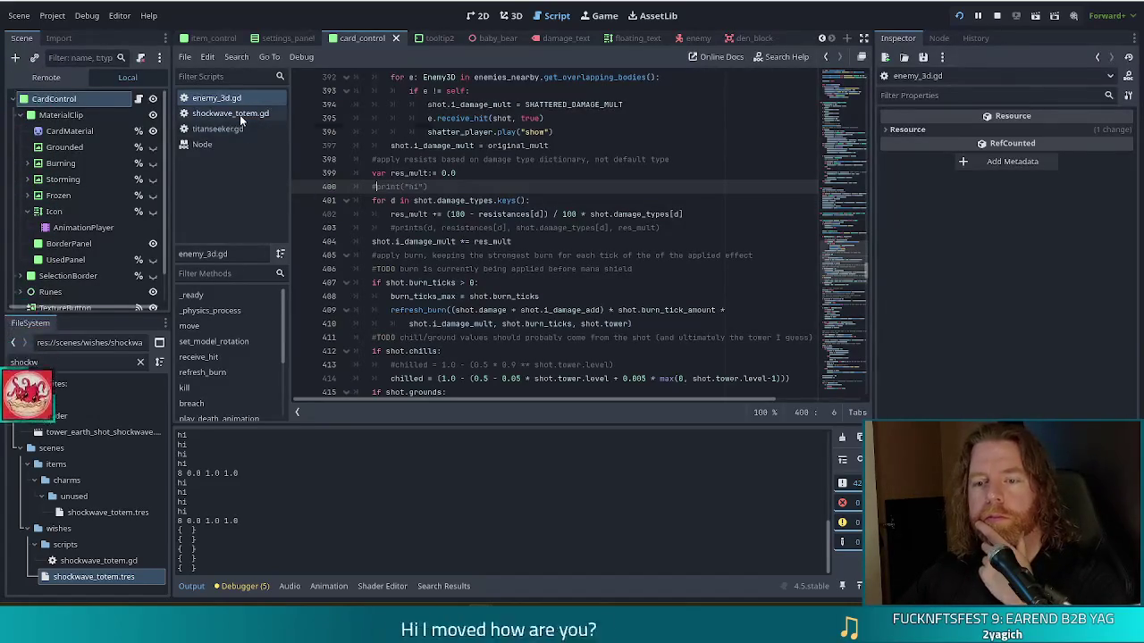
mouse_move(184, 530)
mouse_down()
mouse_move(205, 543)
mouse_move(190, 531)
mouse_up()
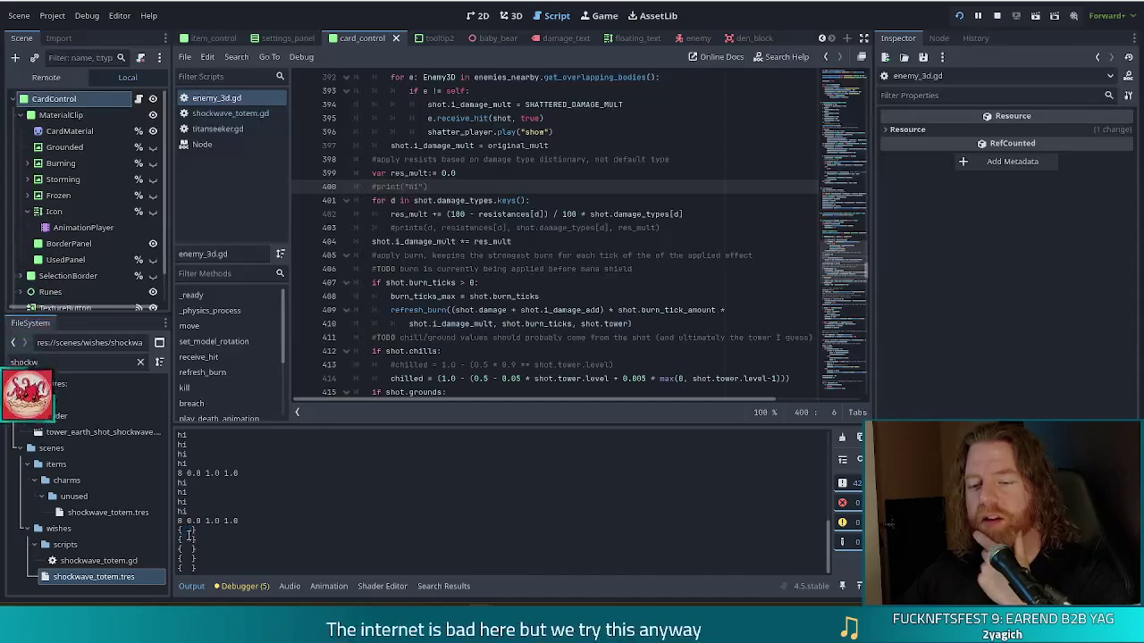
click(195, 542)
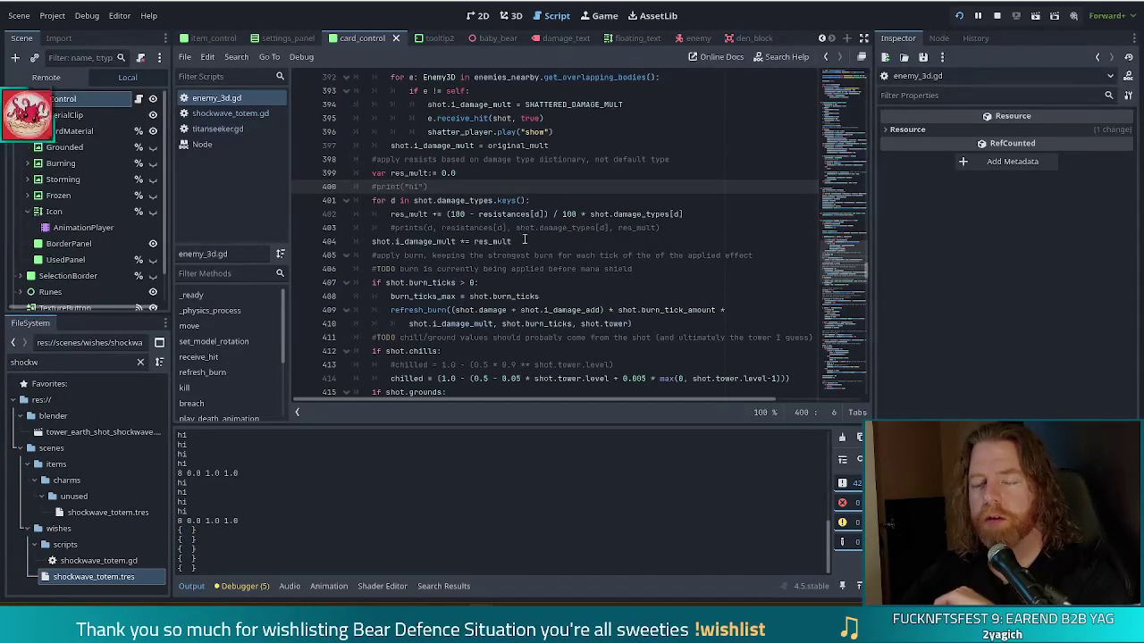
click(215, 114)
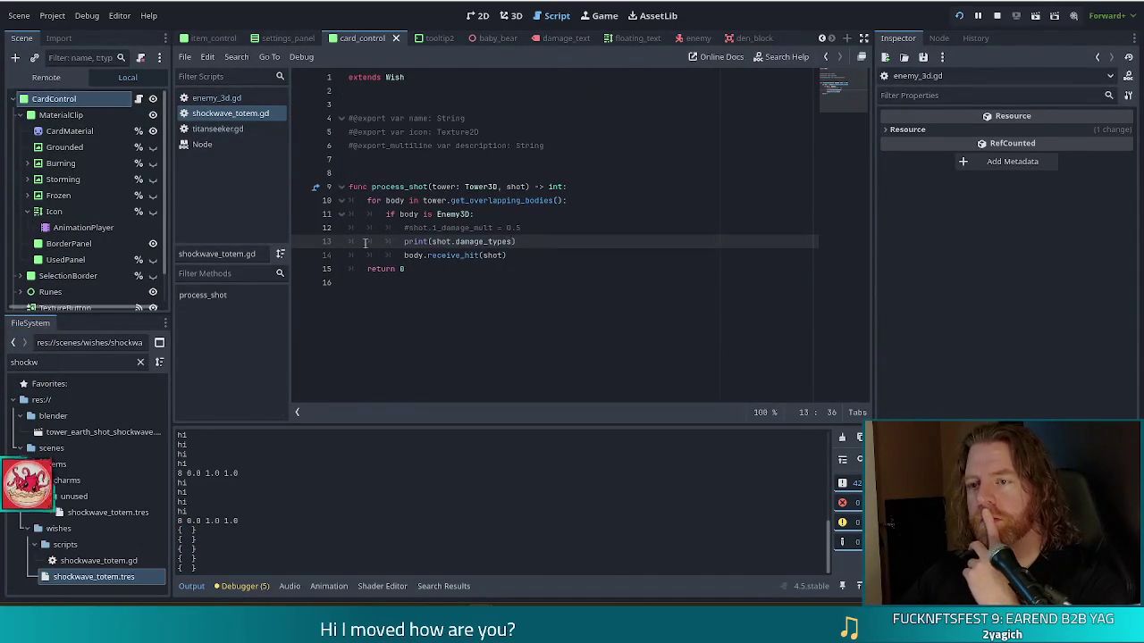
click(527, 188)
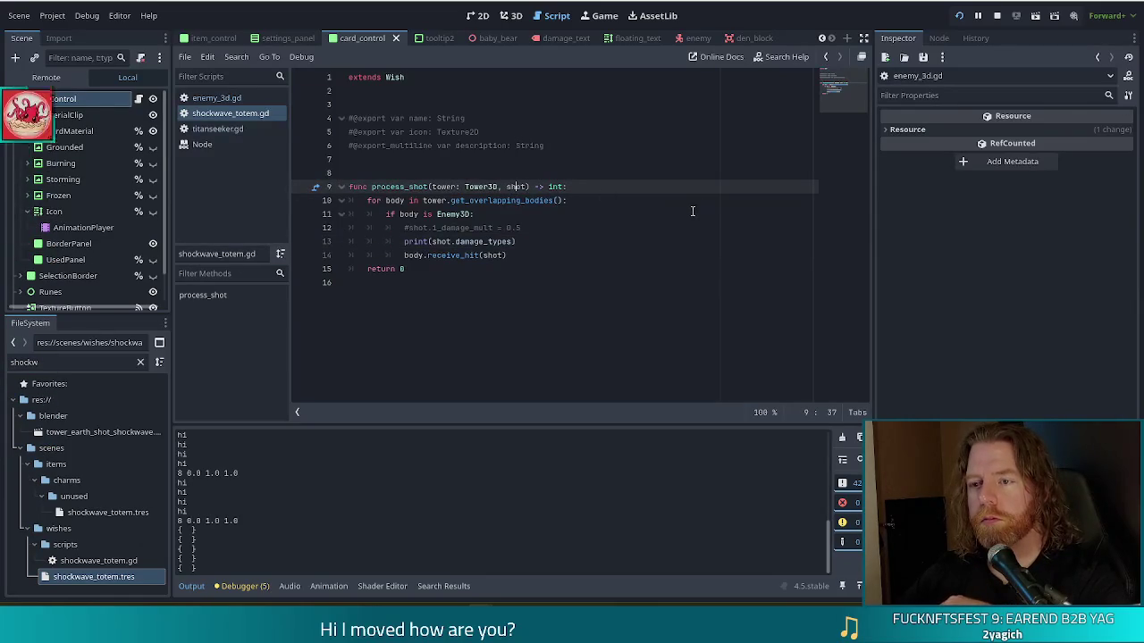
drag(534, 241, 542, 233)
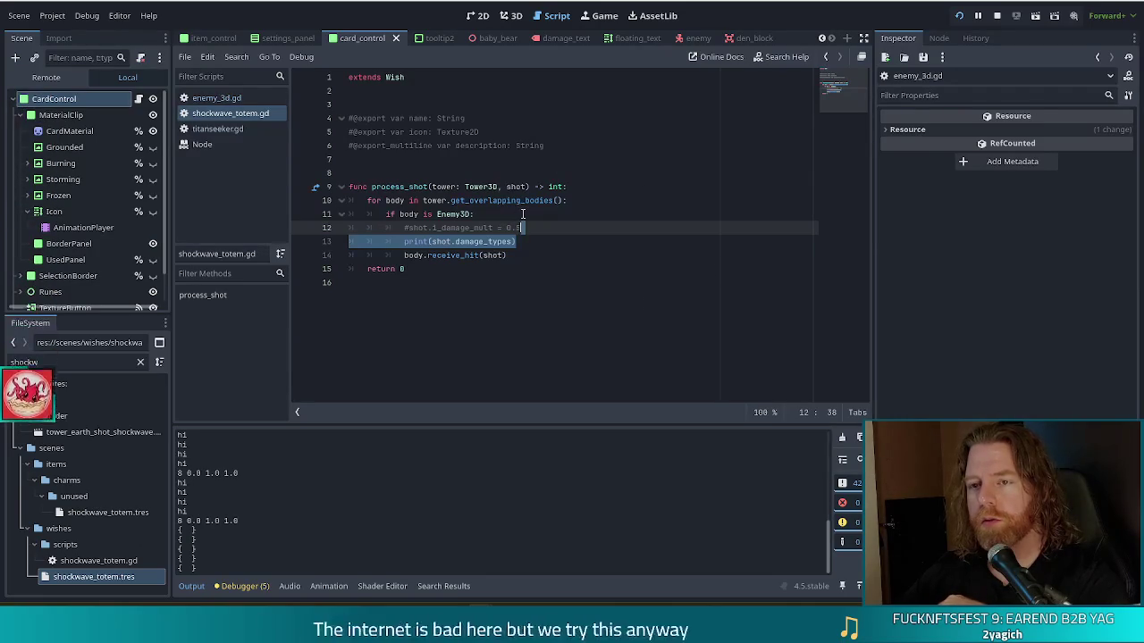
click(417, 188)
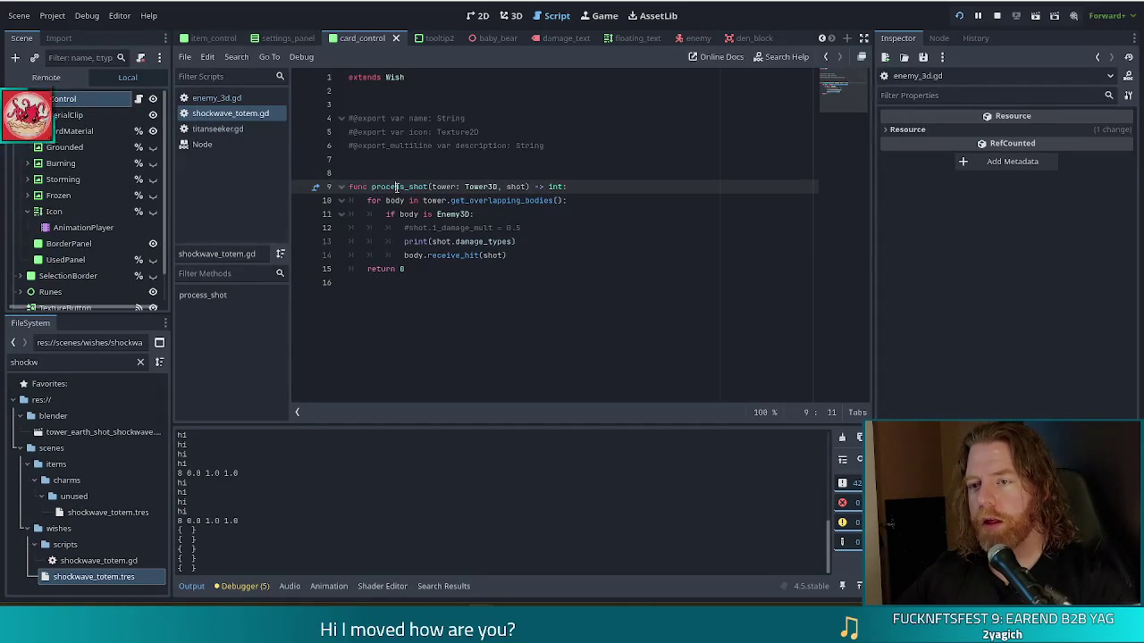
key(Right)
key(Right)
key(Right)
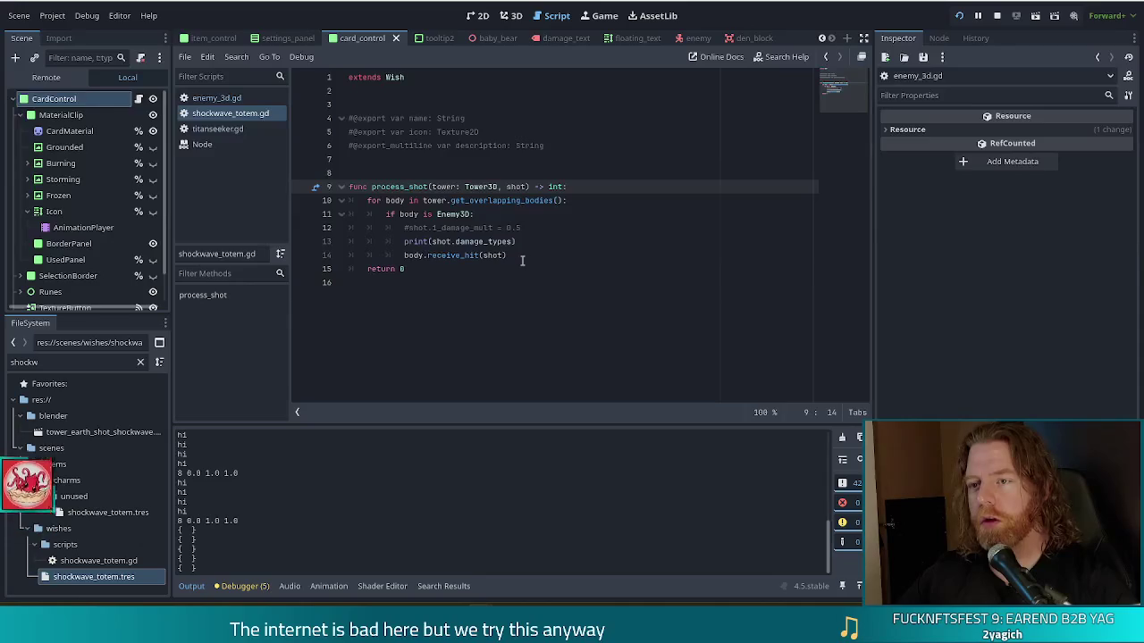
click(485, 188)
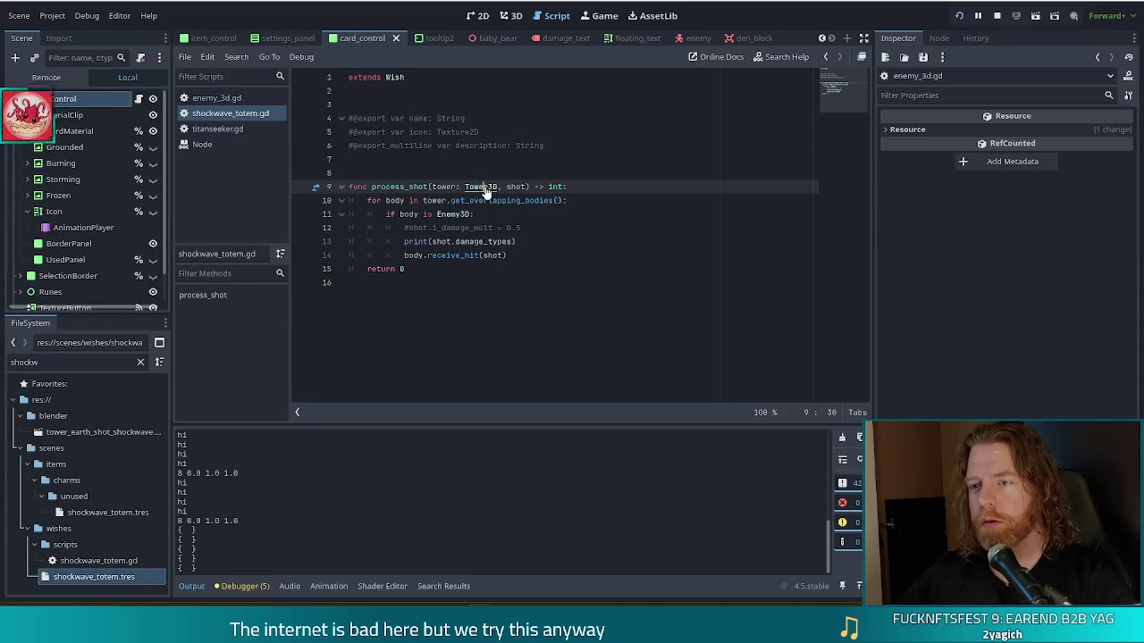
Step: Open tower_3d.gd and find the process_shot call in _release_shot
ctrl+click(486, 188)
key(ctrl+f)
text(pro)
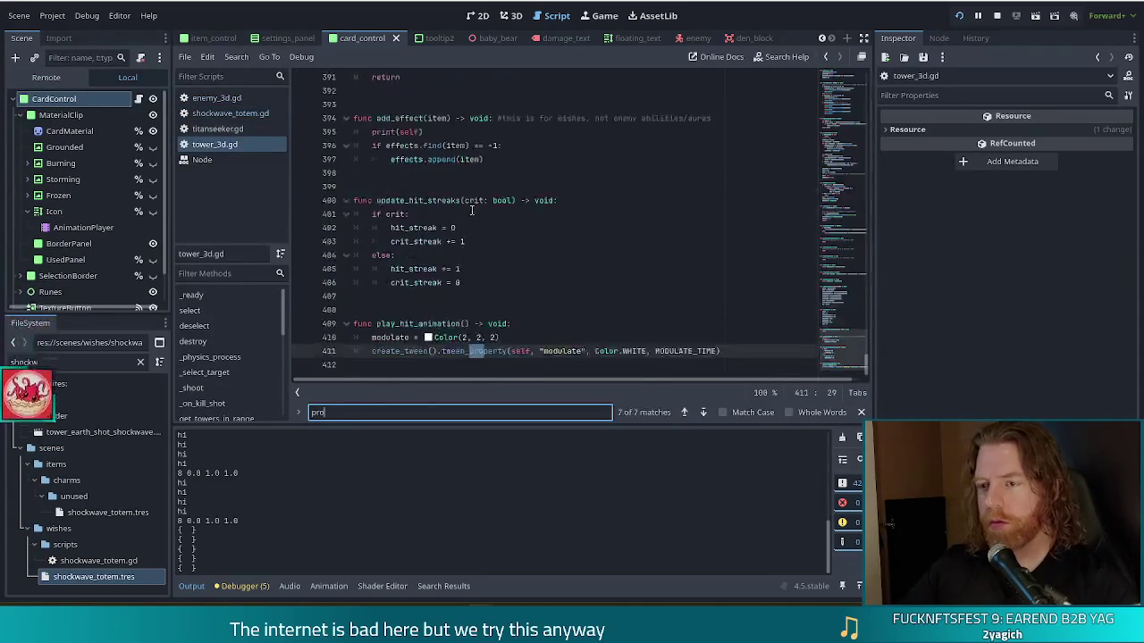
text(cess_shot)
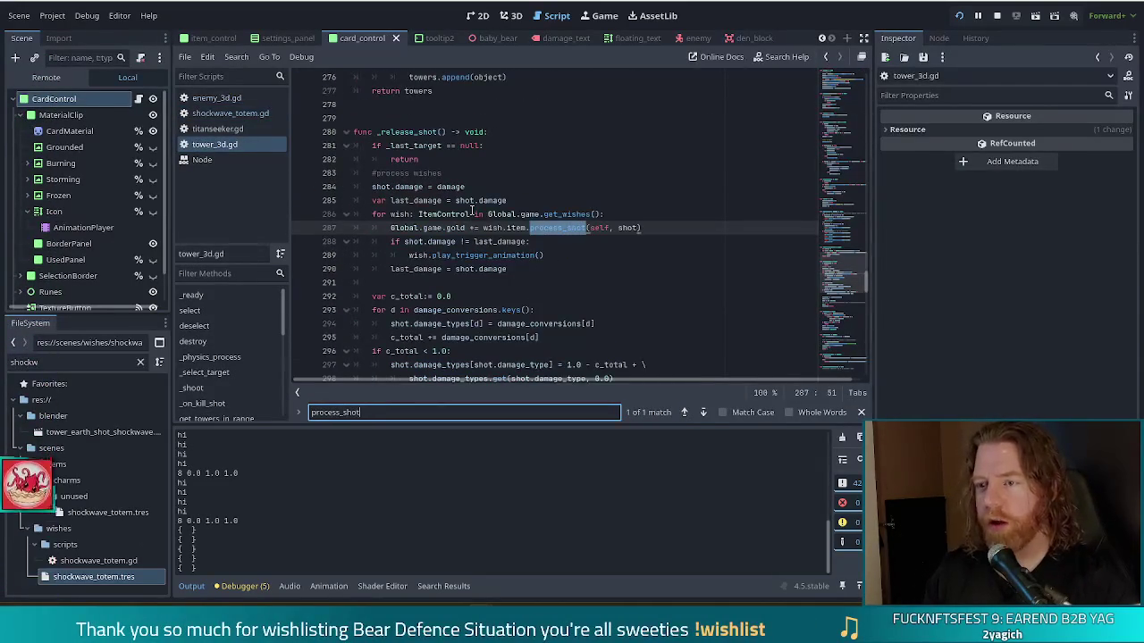
click(442, 228)
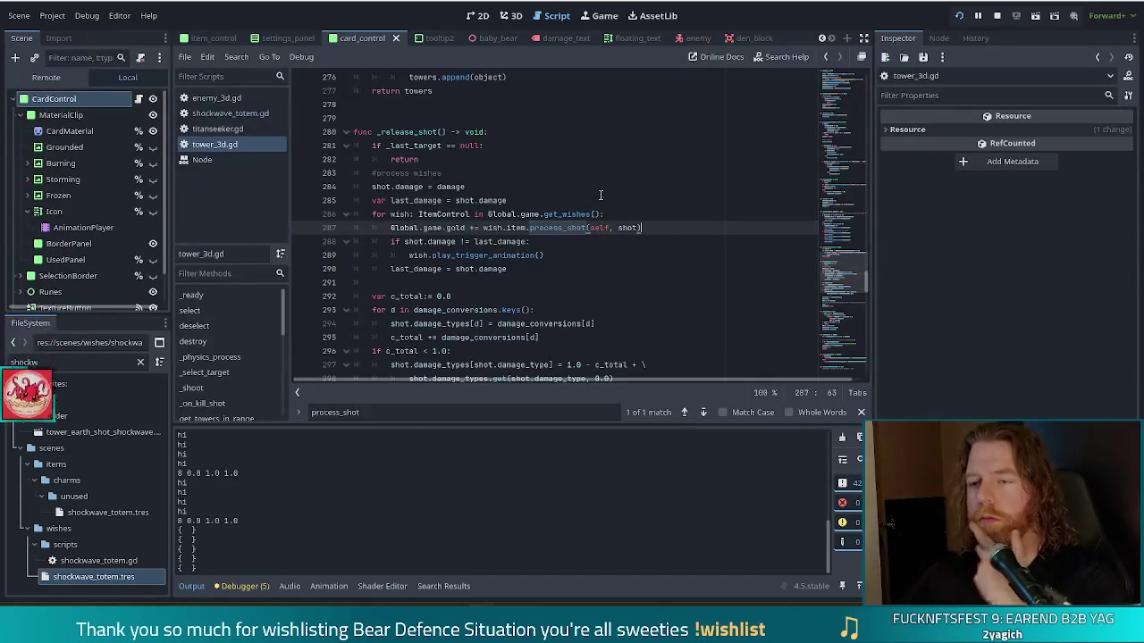
Step: Select the wish-processing for-loop on lines 286–290
click(644, 213)
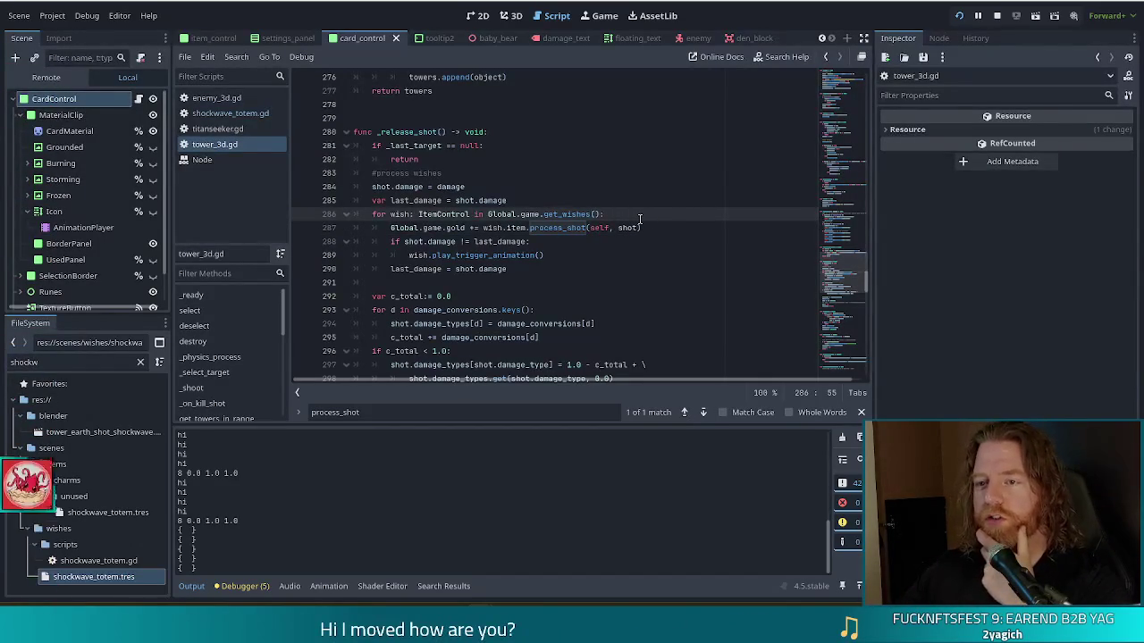
click(433, 200)
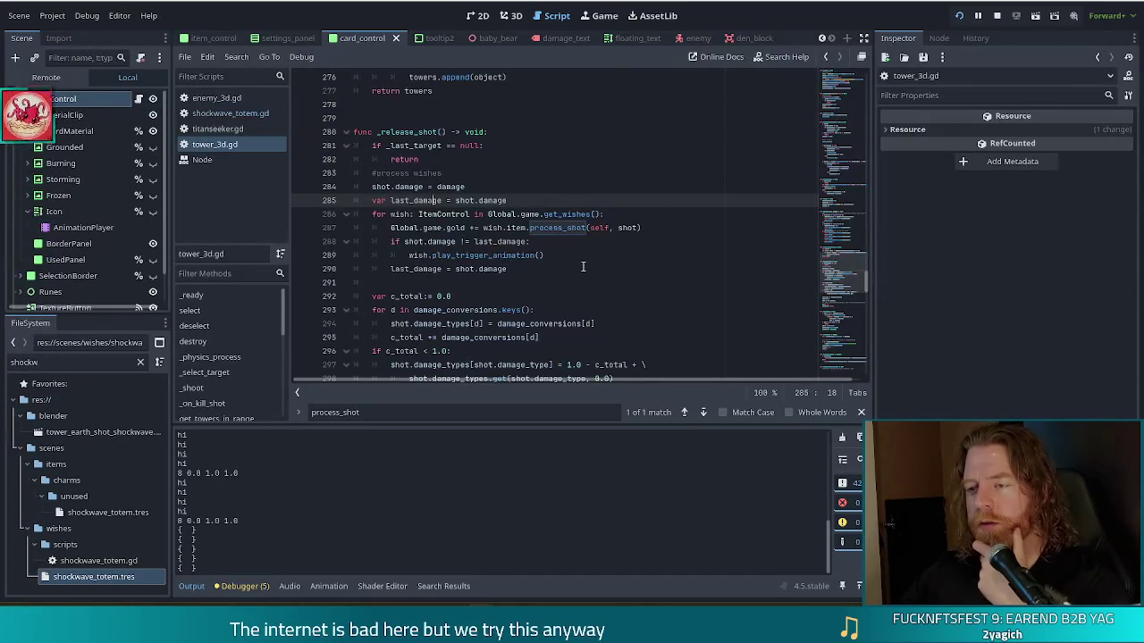
key(Down)
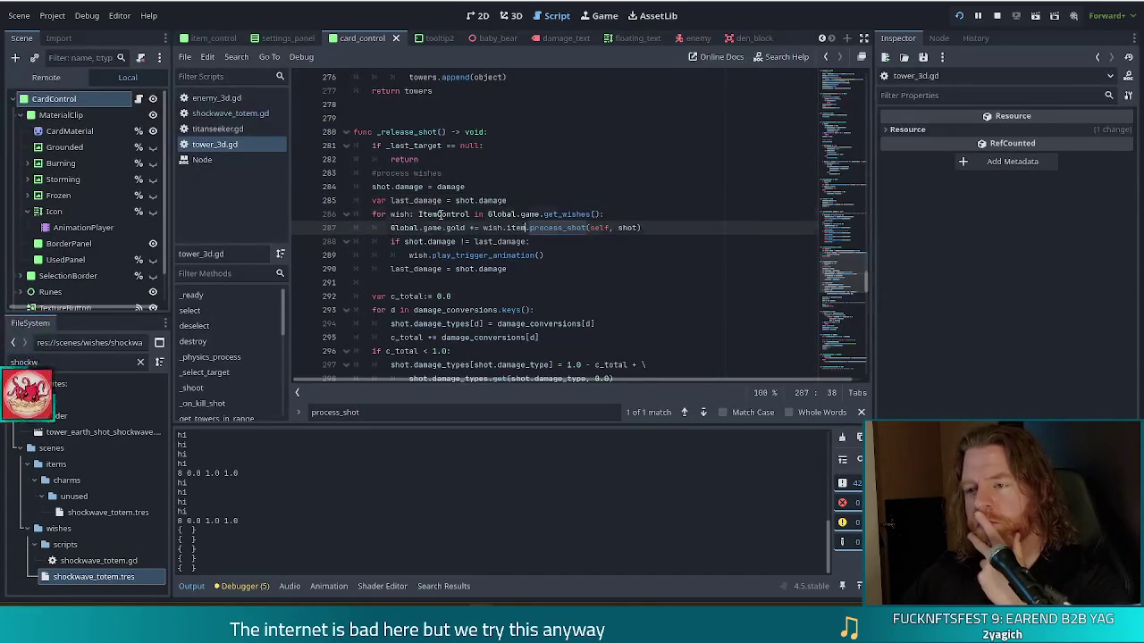
scroll(512, 215, down, 2)
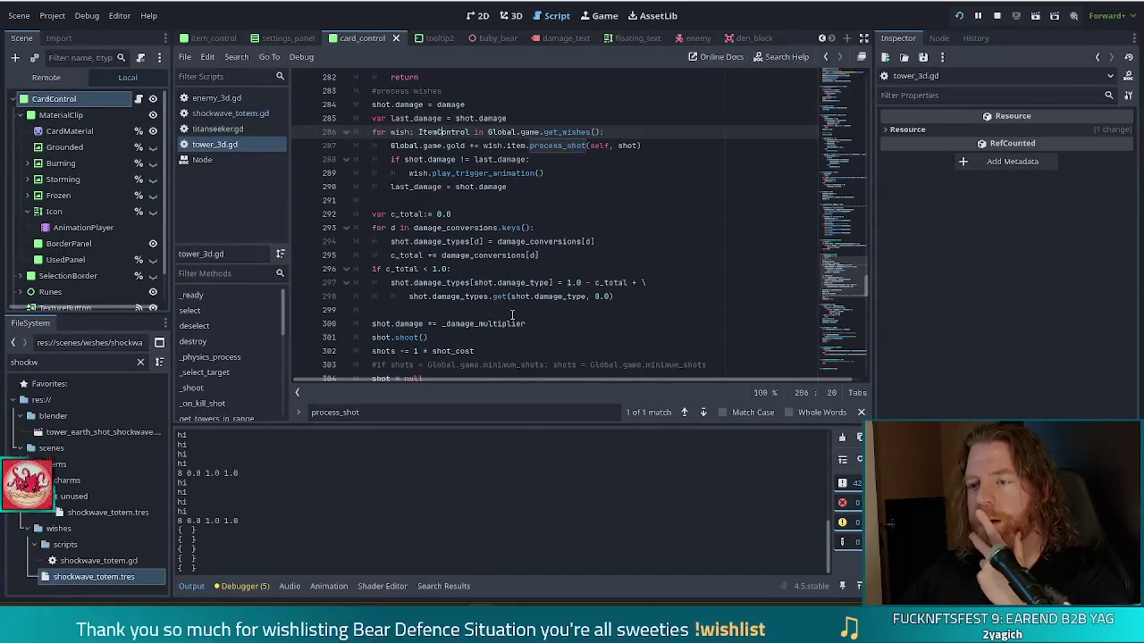
drag(419, 202, 479, 307)
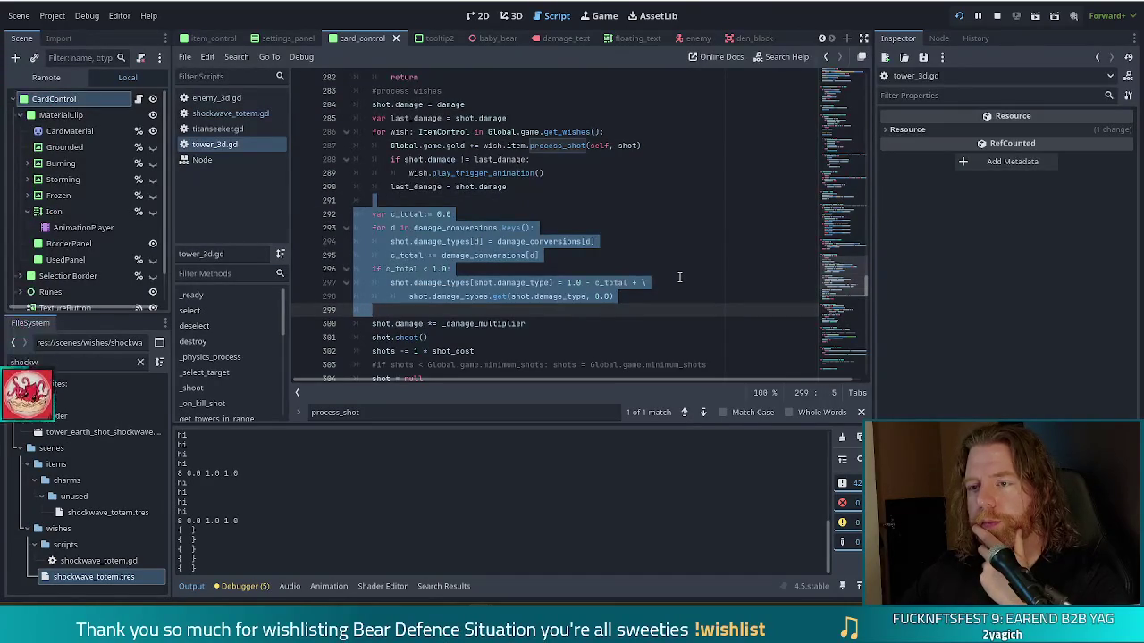
key(ctrl+z)
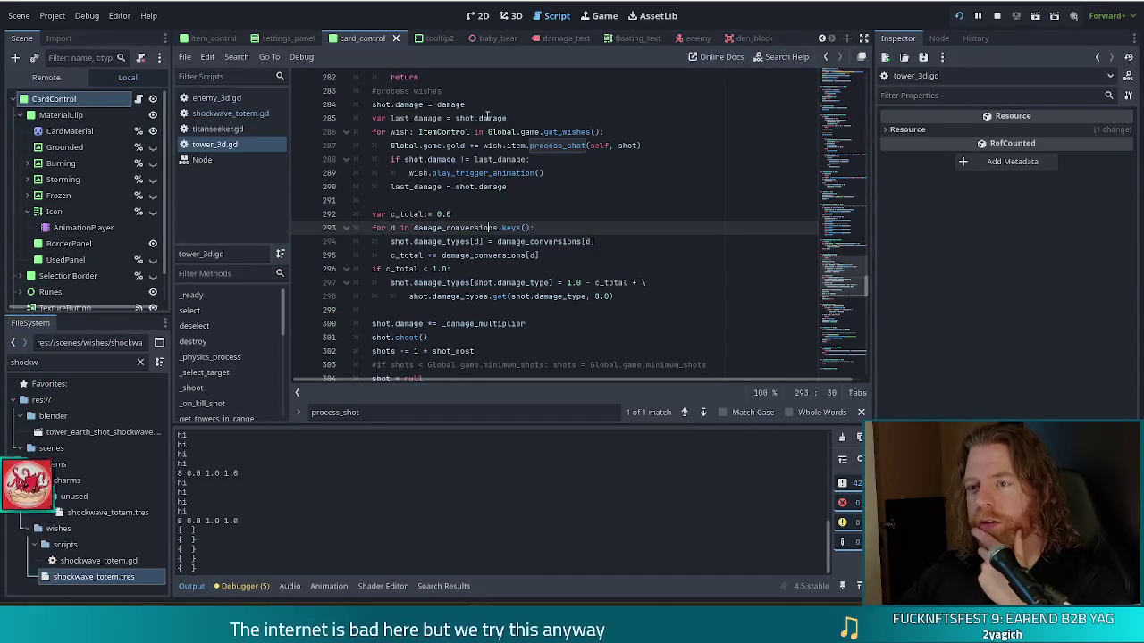
drag(518, 186, 550, 117)
key(ctrl+c)
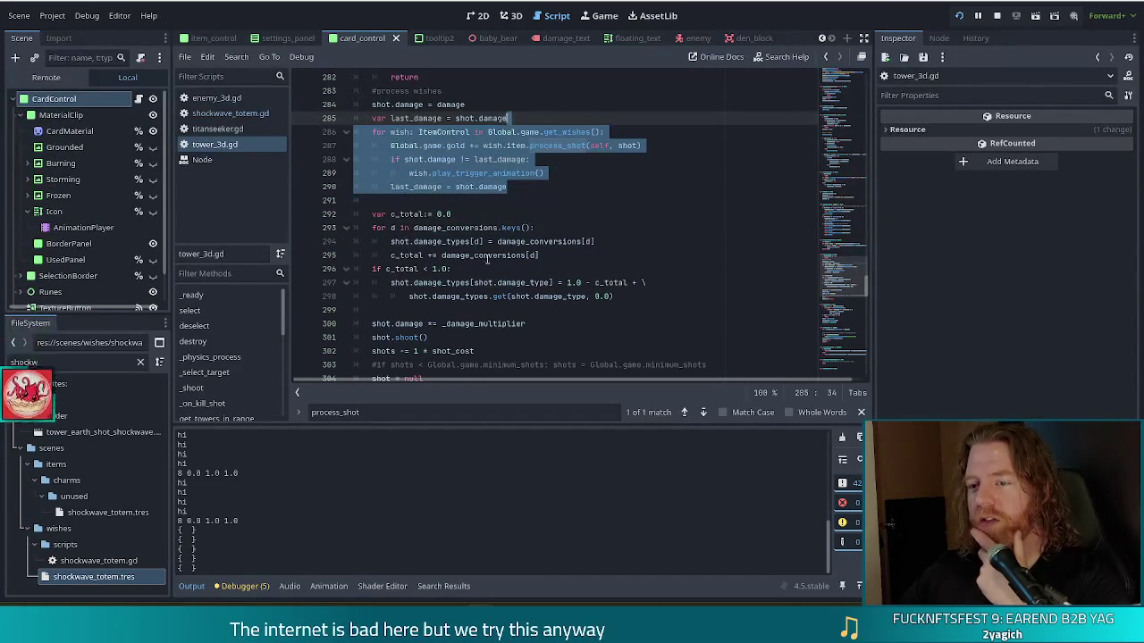
mouse_move(491, 298)
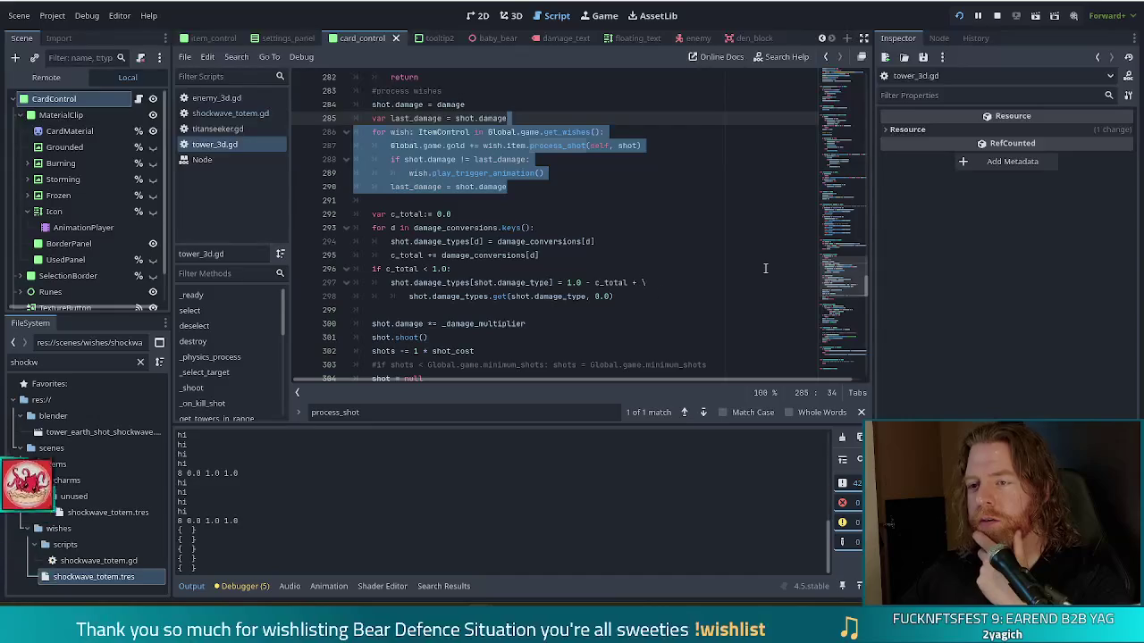
scroll(645, 248, down, 1)
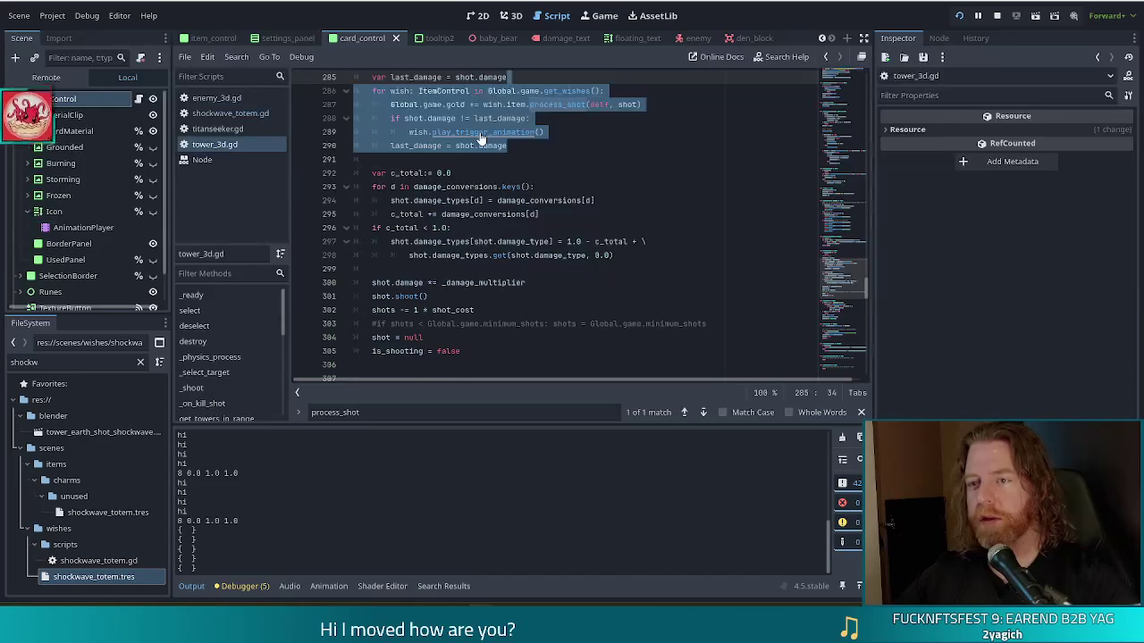
Step: Cut the wish process_shot loop and tidy the blank lines around shot.shoot()
key(Delete)
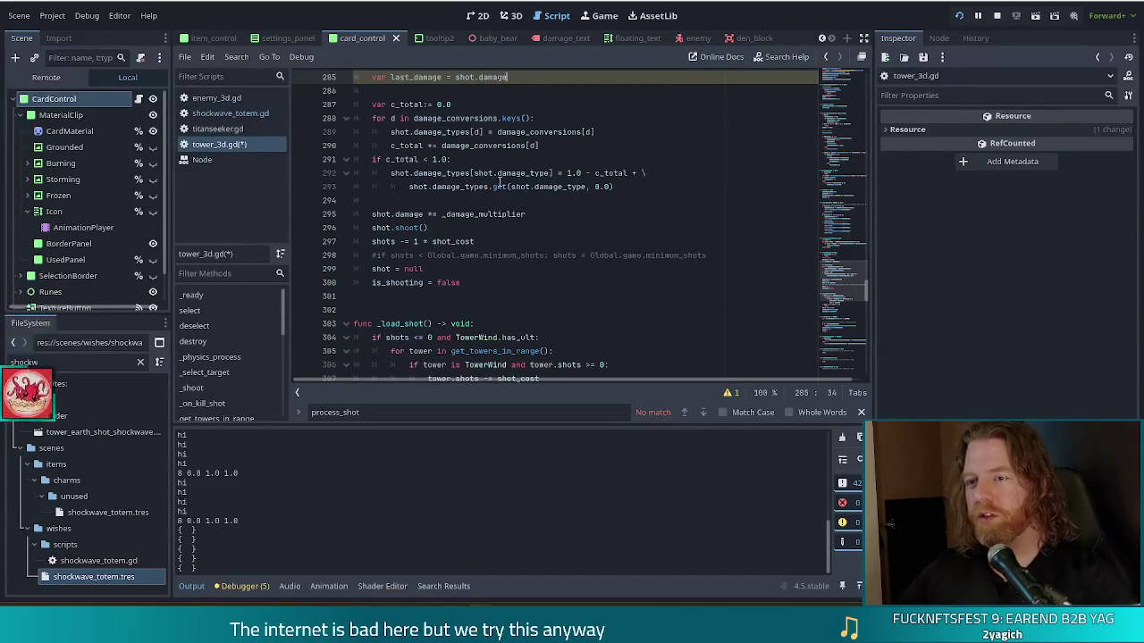
click(572, 225)
click(560, 213)
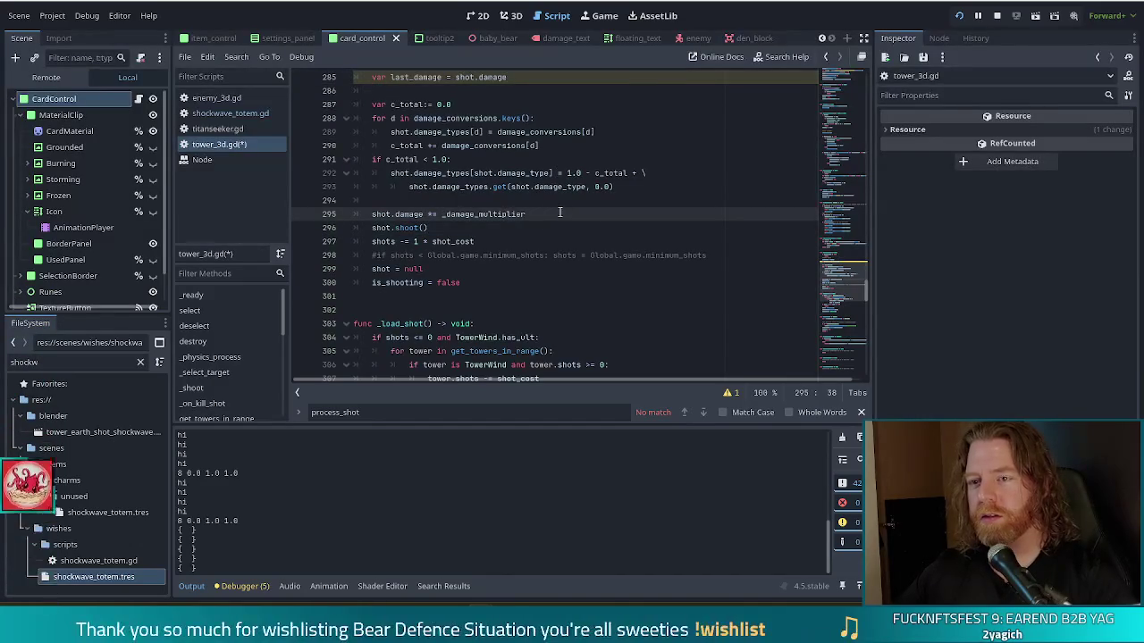
key(Return)
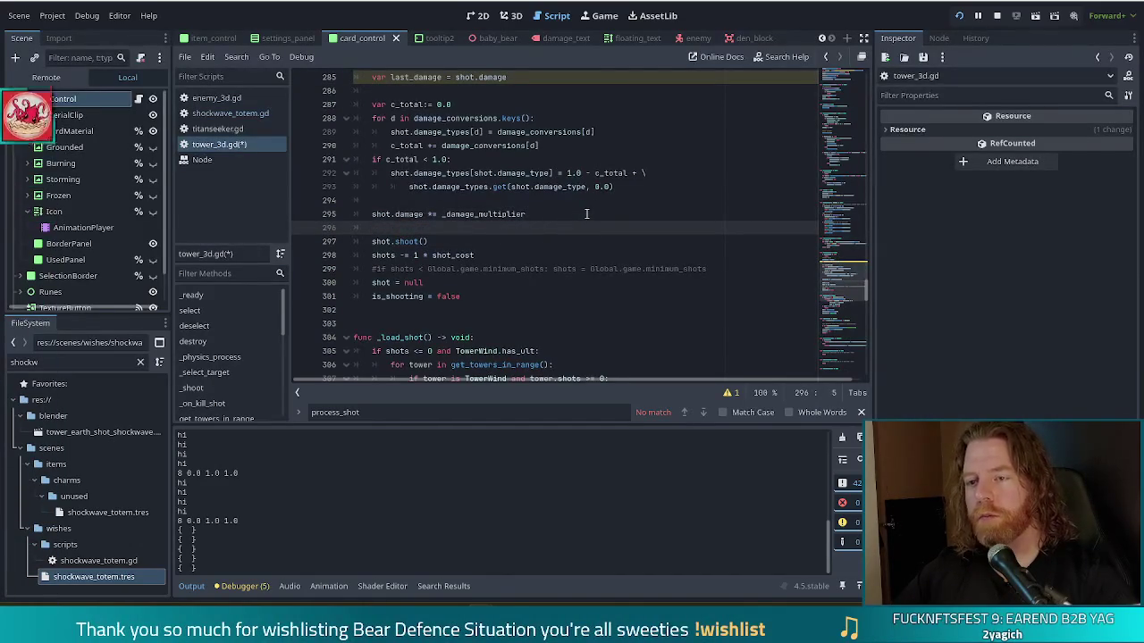
key(BackSpace)
key(BackSpace)
key(Down)
key(Return)
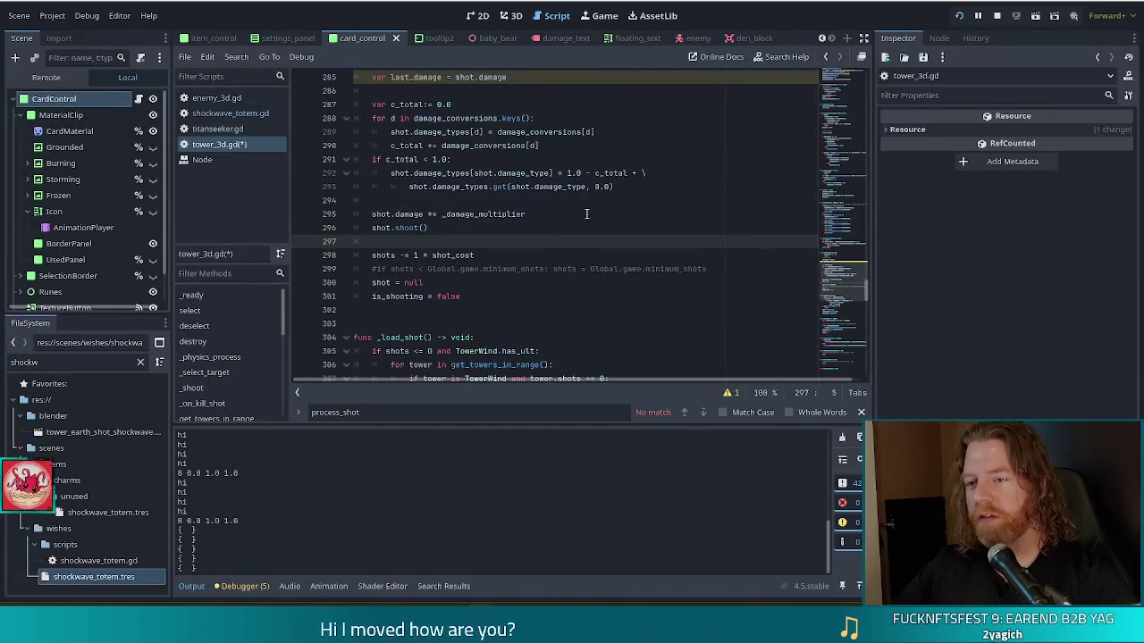
key(BackSpace)
key(BackSpace)
key(Down)
Step: Paste the wish loop after 'shots -= 1 * shot_cost' with blank lines around it, and save tower_3d.gd
key(End)
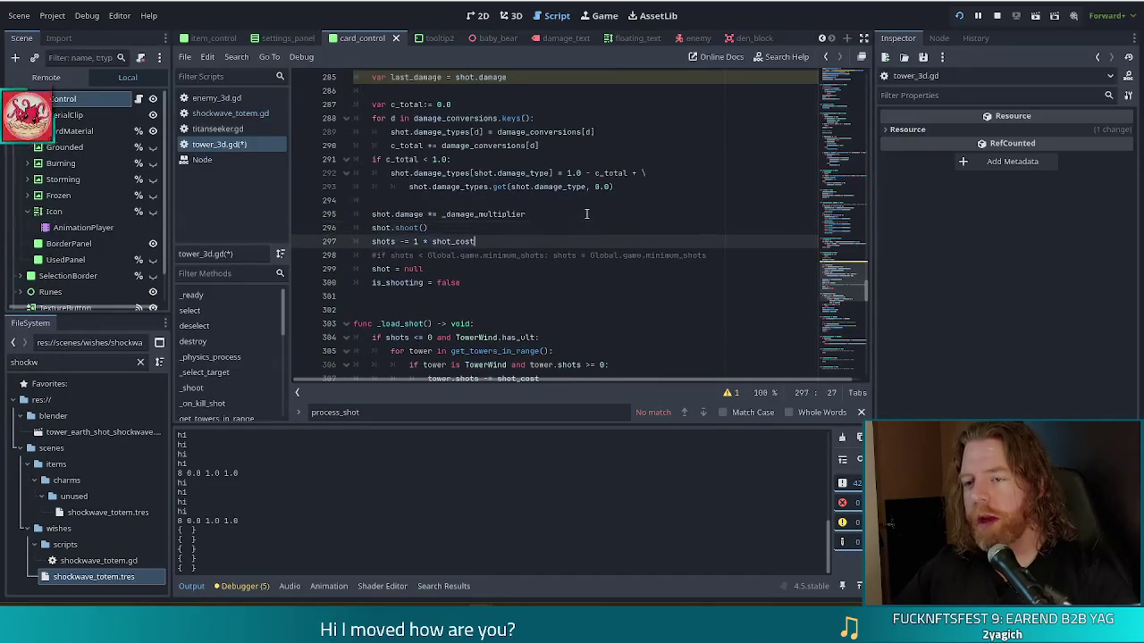
key(ctrl+v)
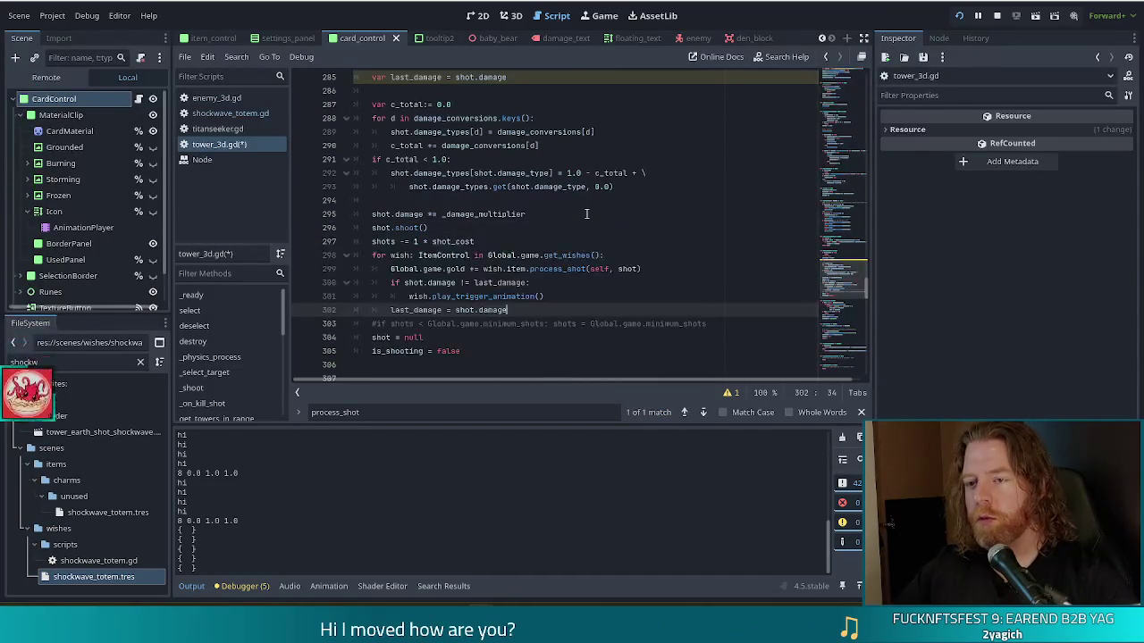
click(485, 244)
key(Return)
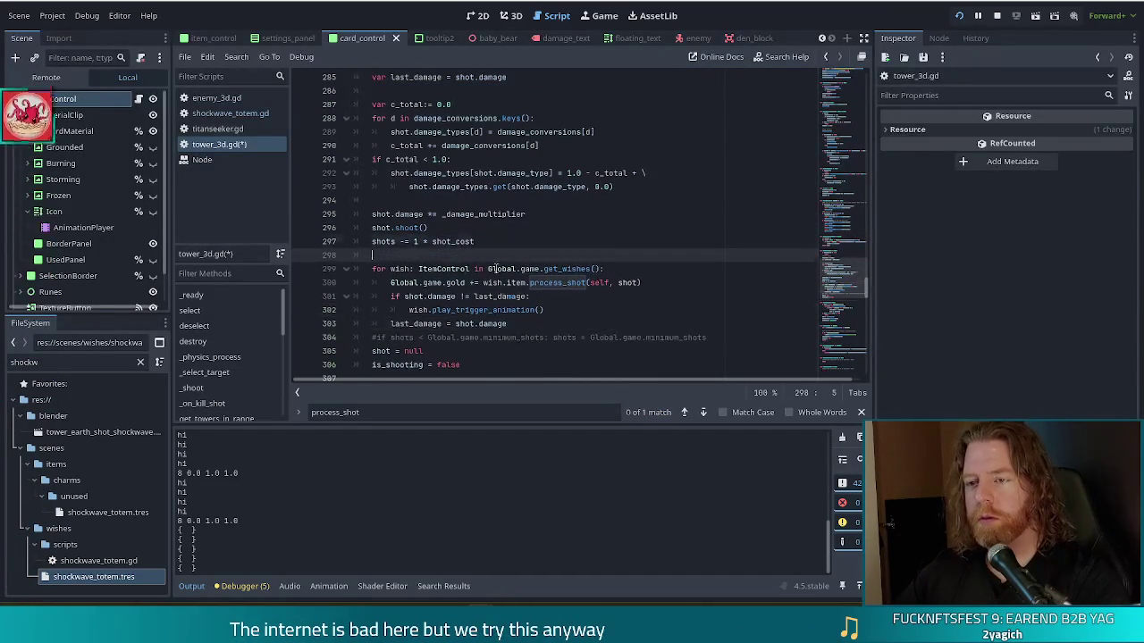
click(527, 325)
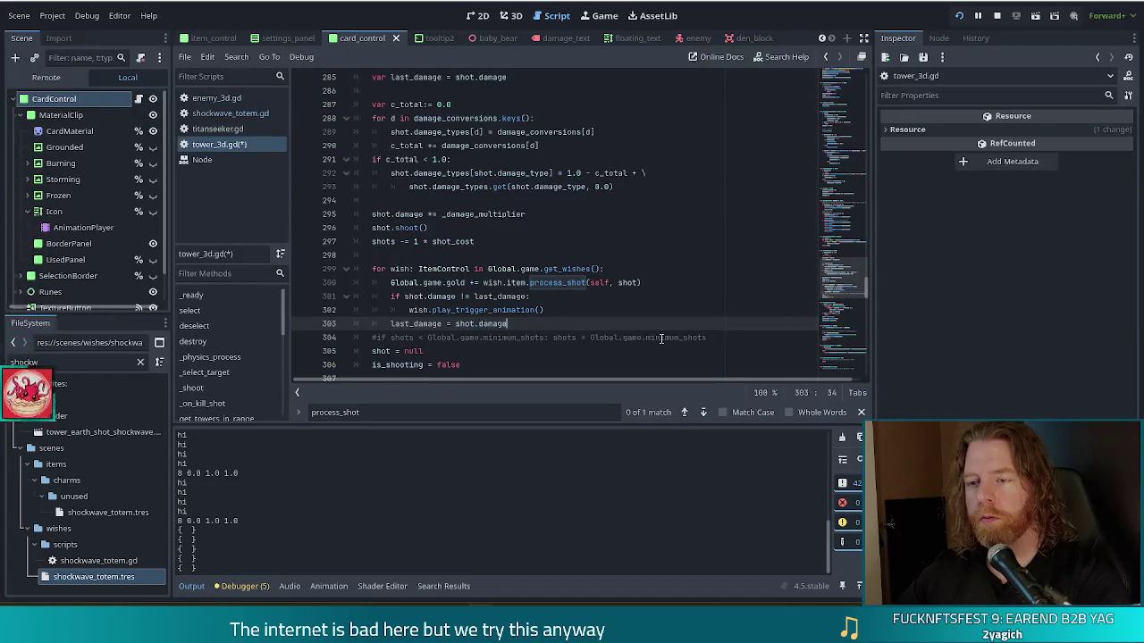
key(Return)
key(ctrl+s)
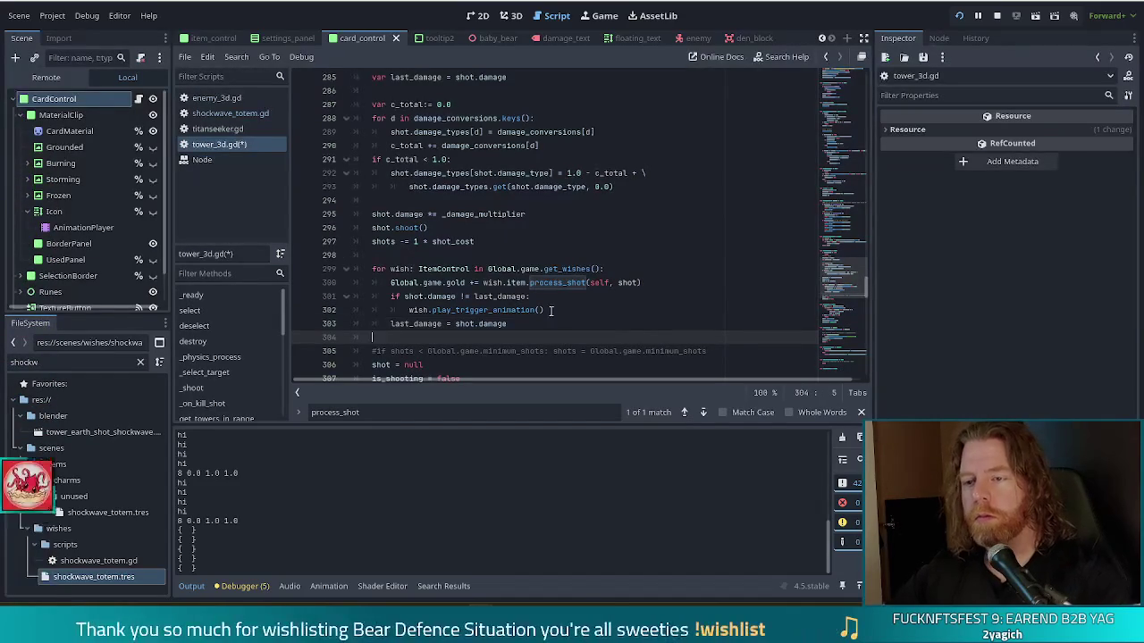
click(483, 268)
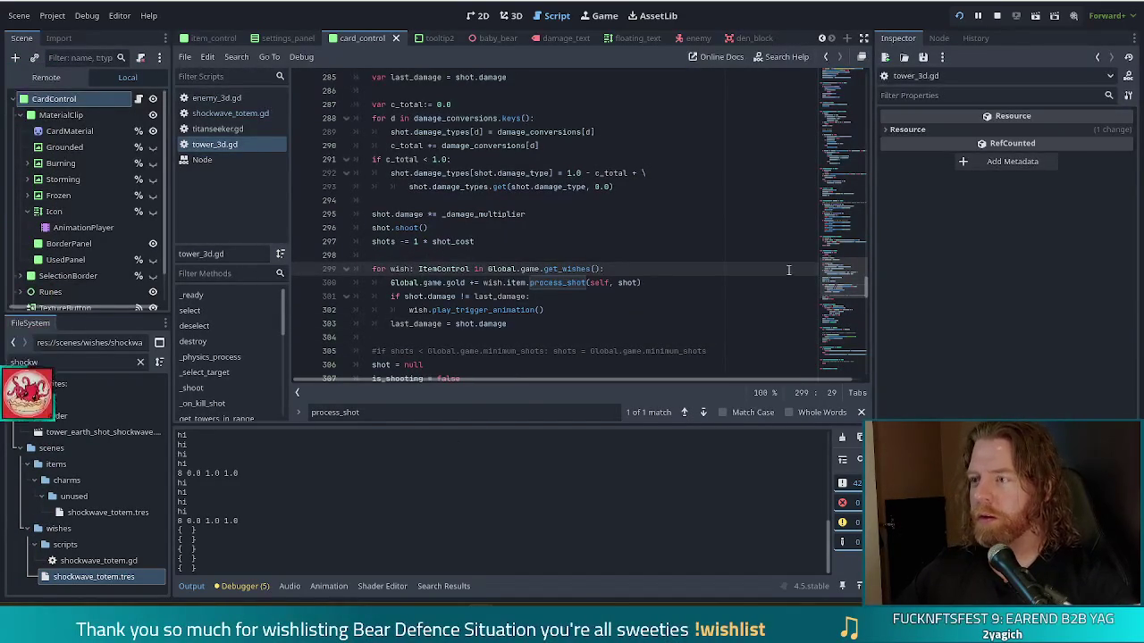
key(alt+Tab)
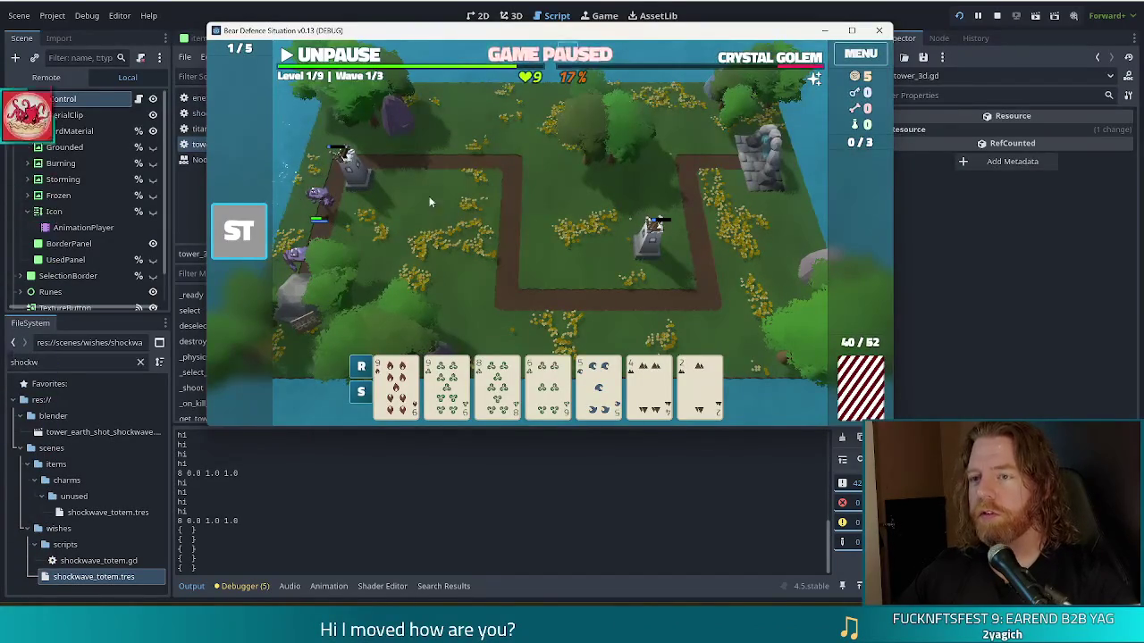
Step: Unpause the game, dismiss the wave results, and discard three unwanted cards for new ones
click(348, 51)
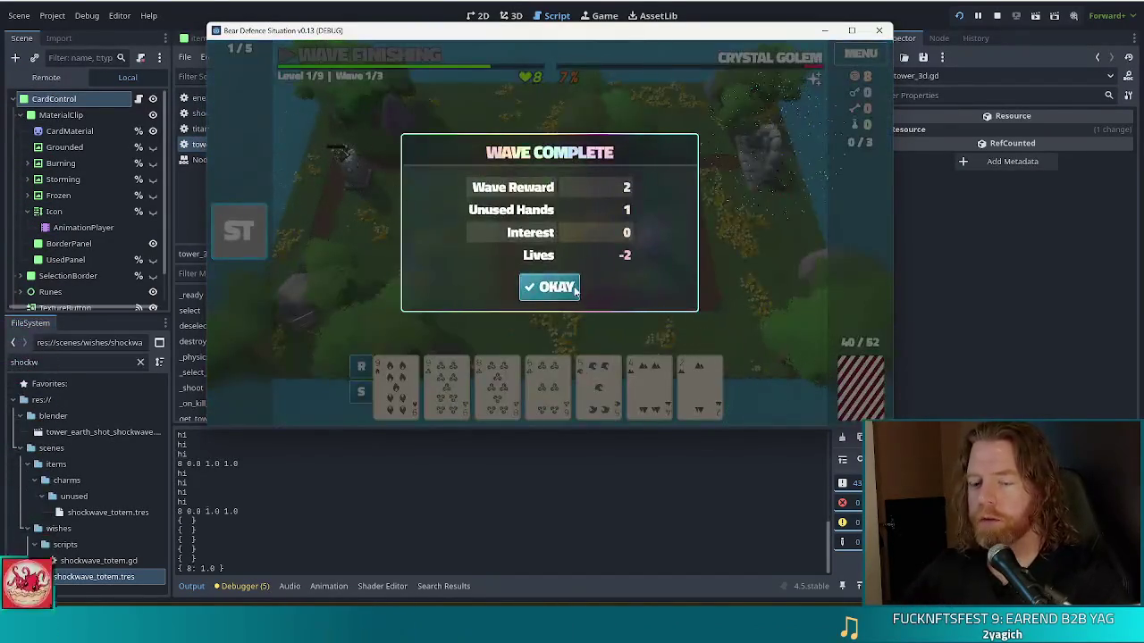
click(554, 288)
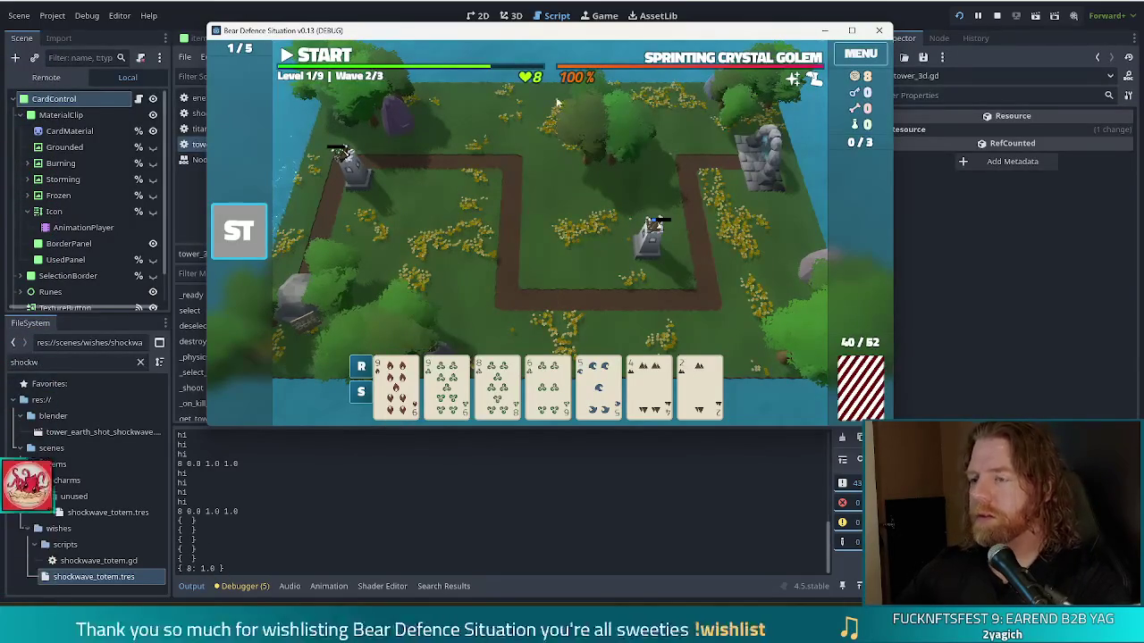
click(652, 228)
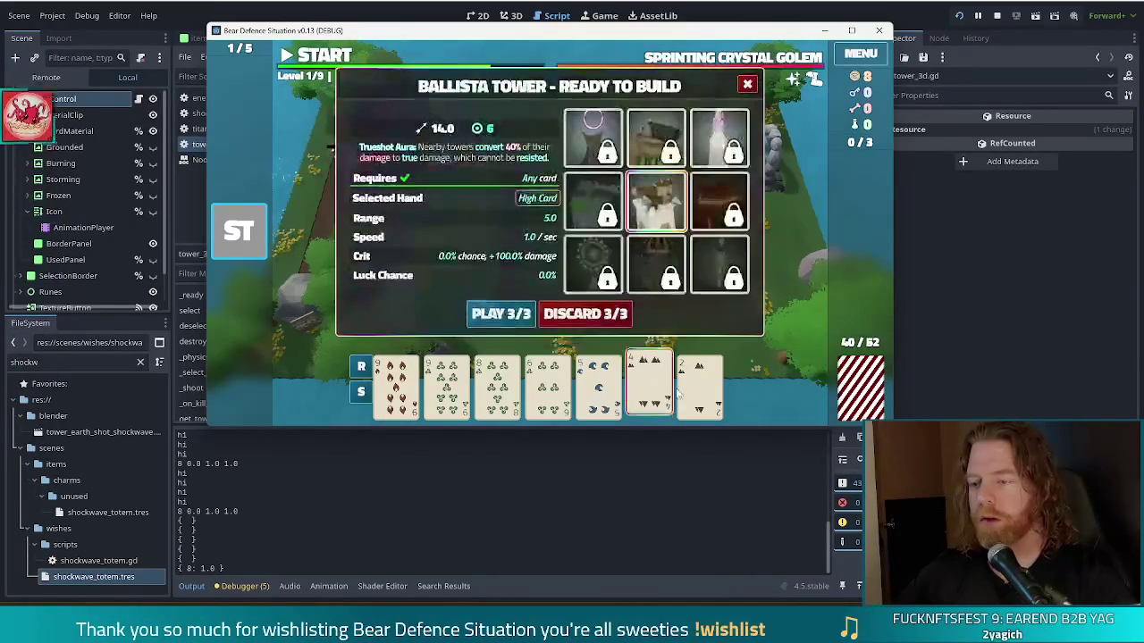
click(595, 315)
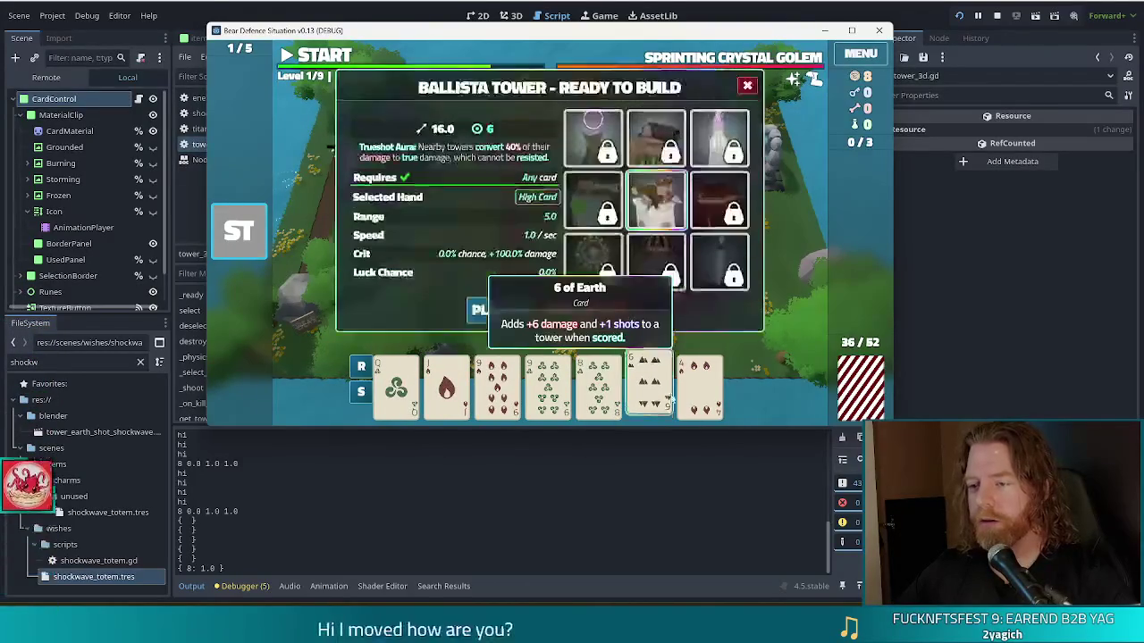
click(598, 384)
click(605, 324)
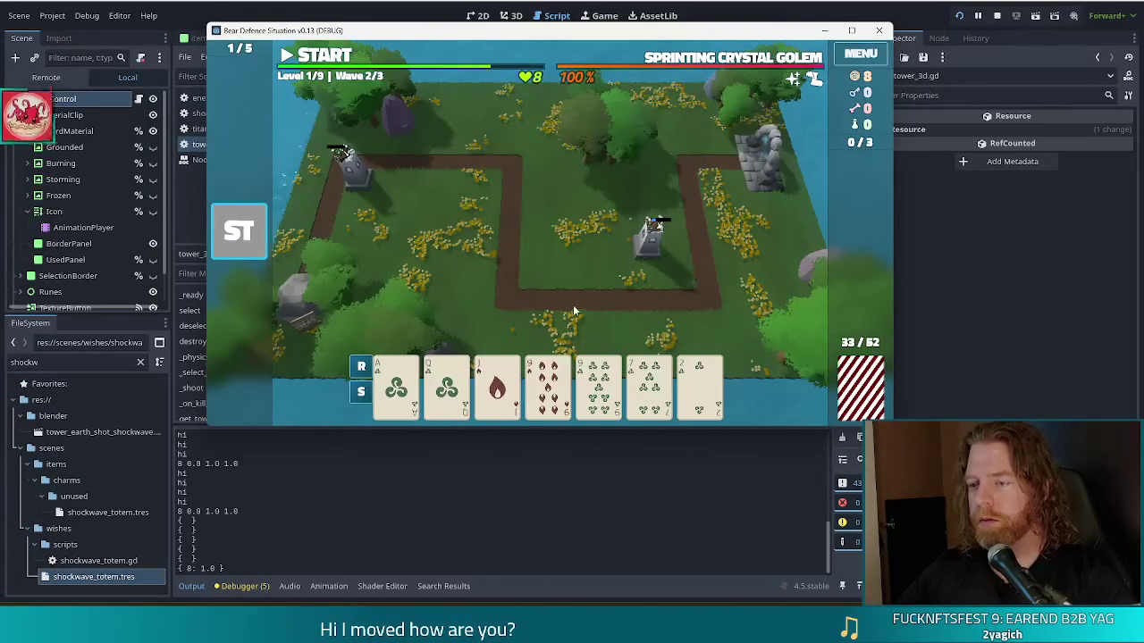
click(613, 368)
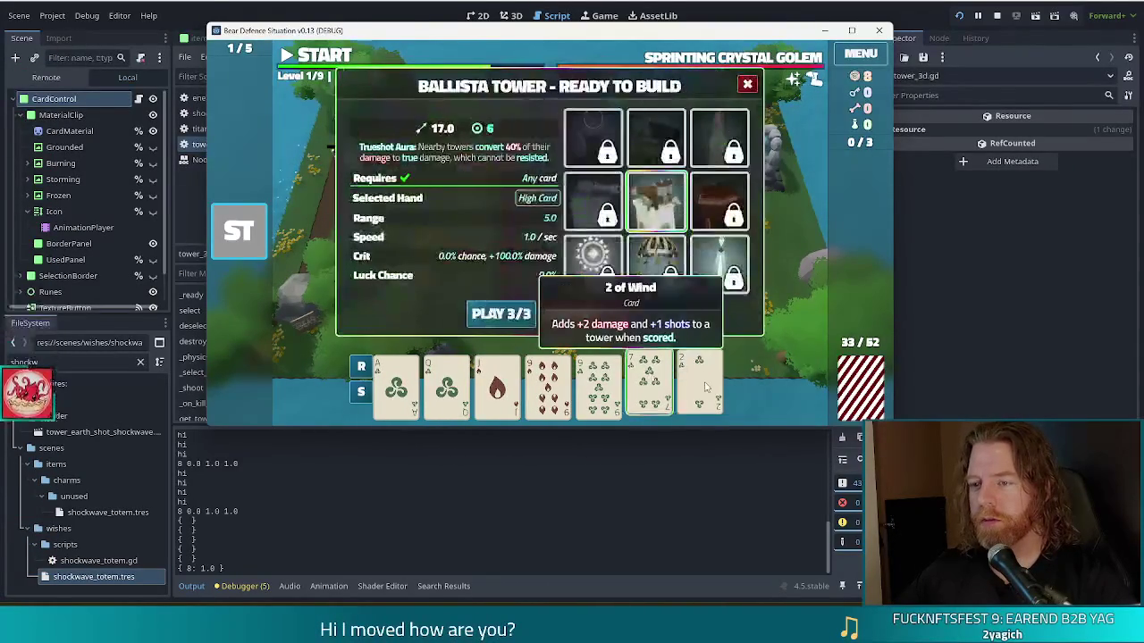
click(588, 313)
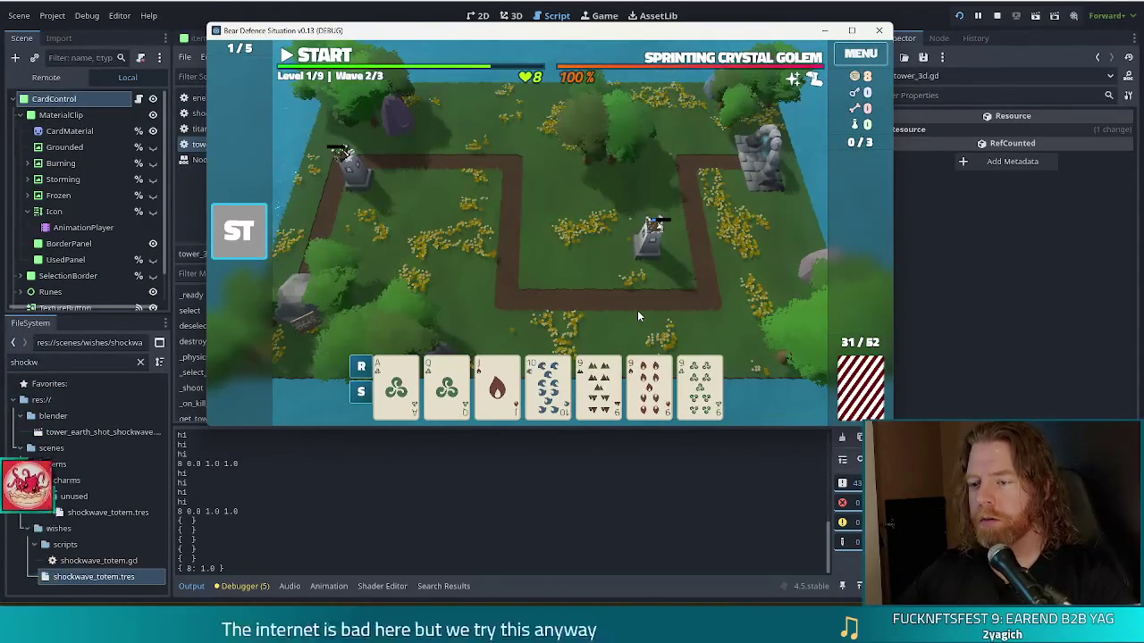
Step: Build a Ballista from three 9s near the map centre, start wave 2, then stop the game
click(631, 385)
click(598, 385)
click(700, 390)
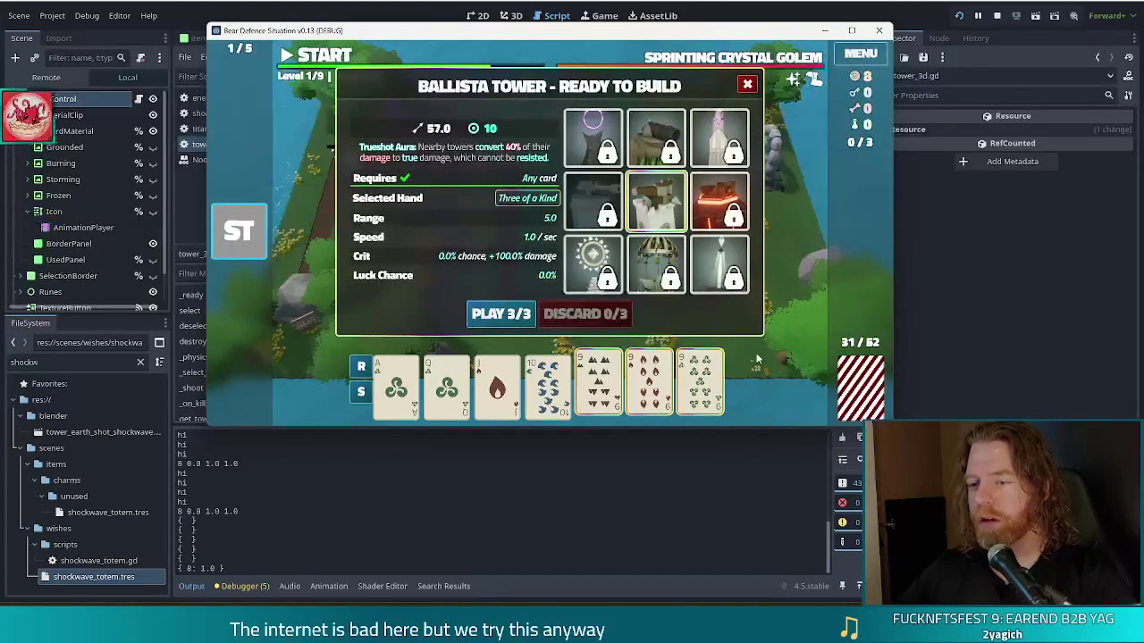
click(501, 315)
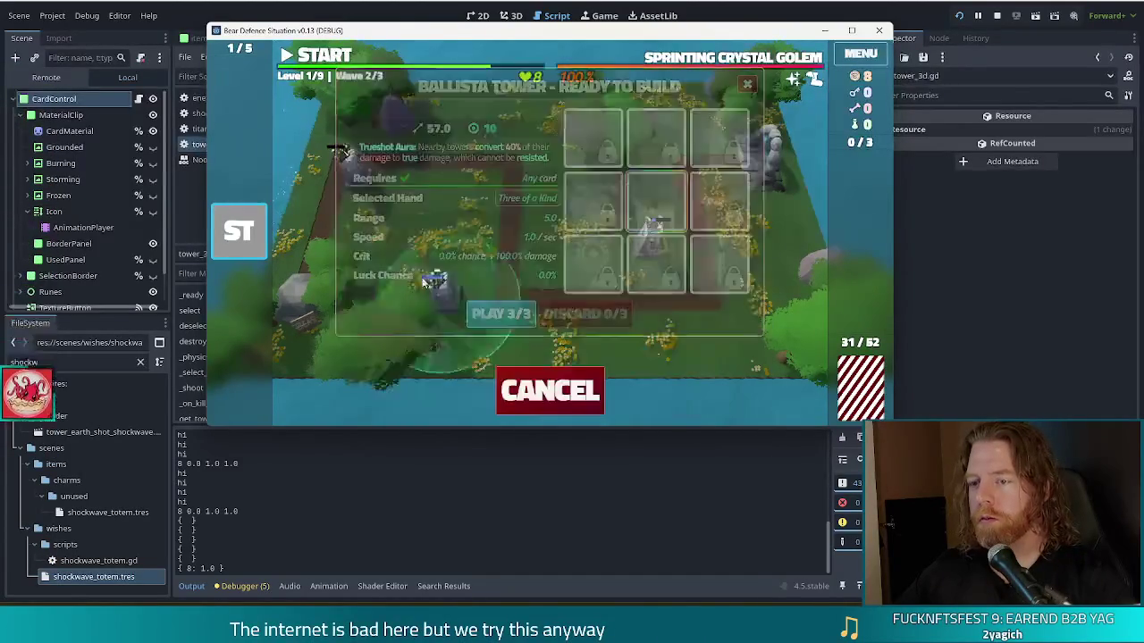
click(557, 249)
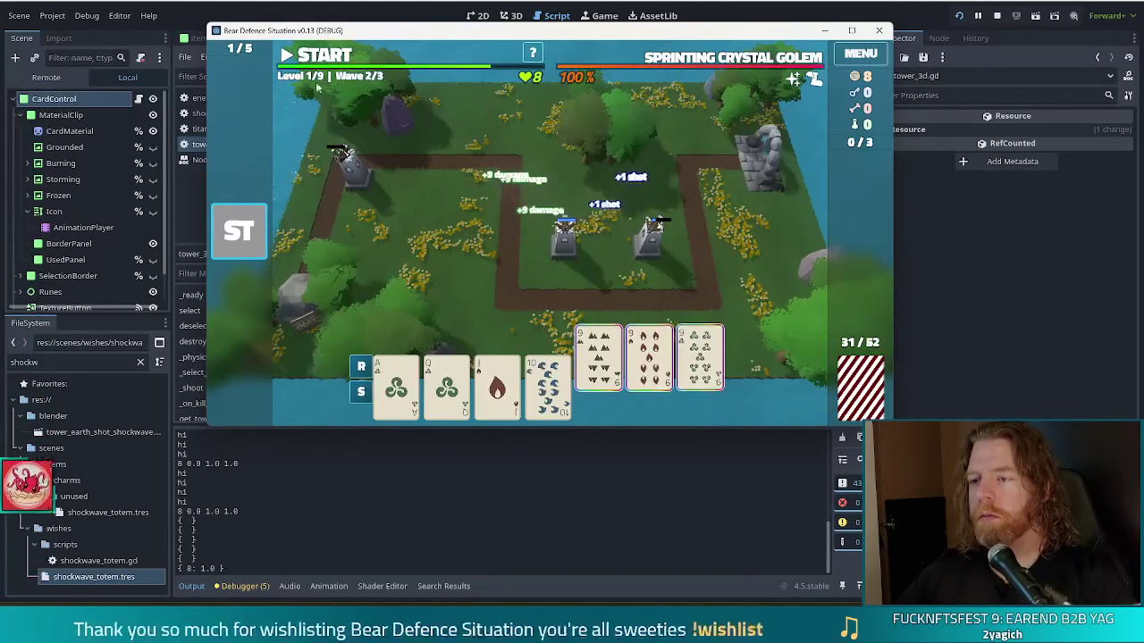
click(326, 57)
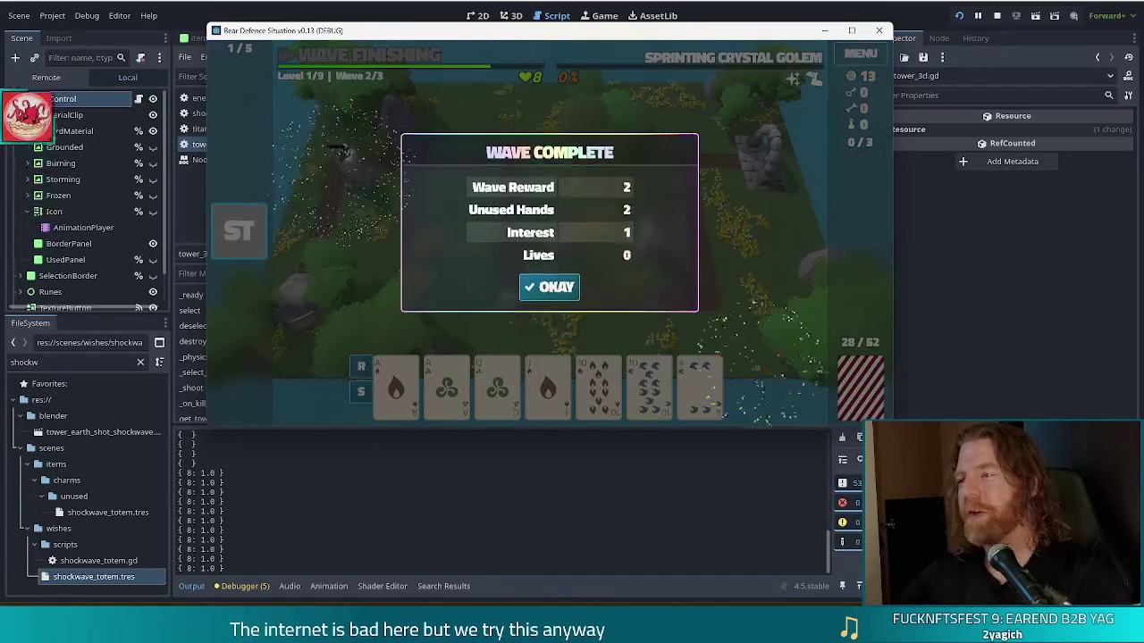
click(997, 15)
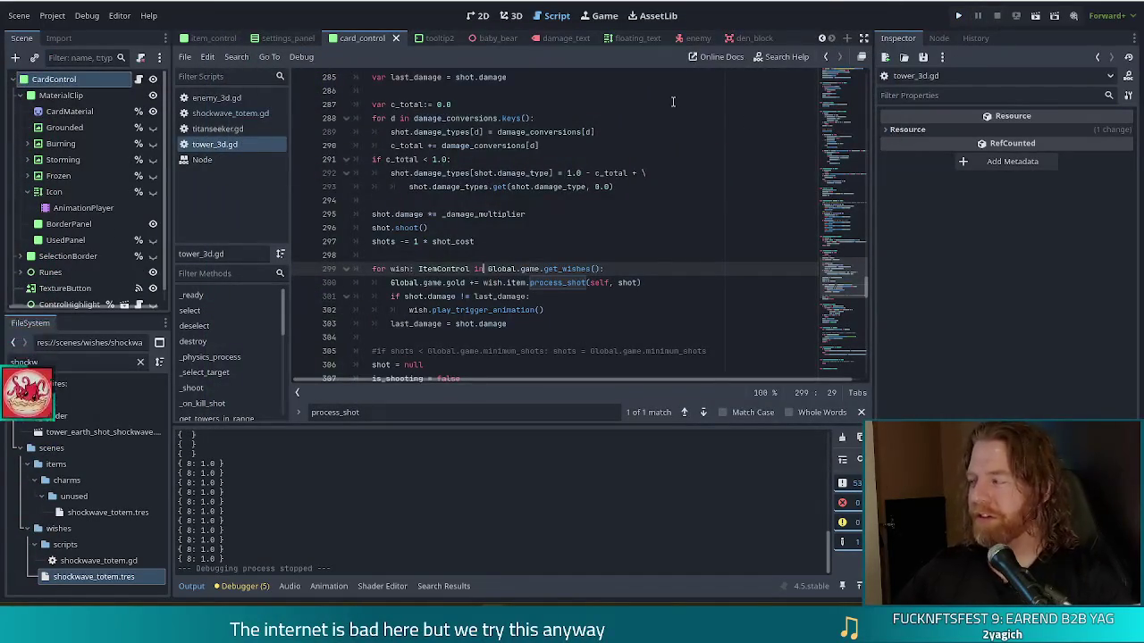
Step: Uncomment shot.i_damage_mult = 0.5 in shockwave_totem.gd, delete the damage_types print, and save
ctrl+click(557, 282)
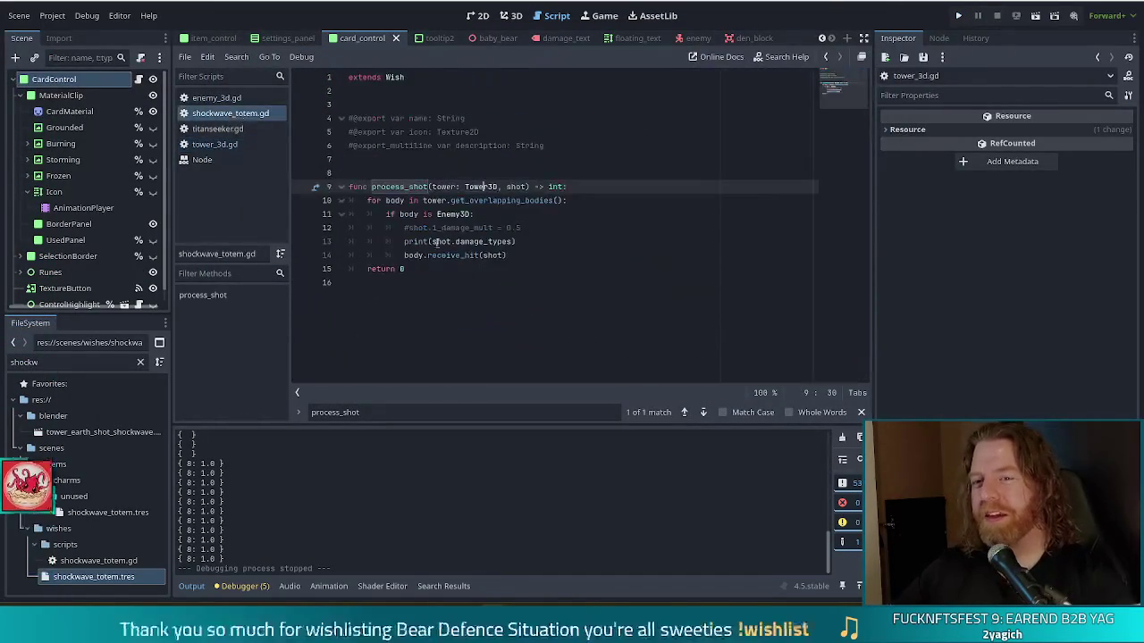
click(403, 229)
key(Delete)
drag(517, 242, 539, 227)
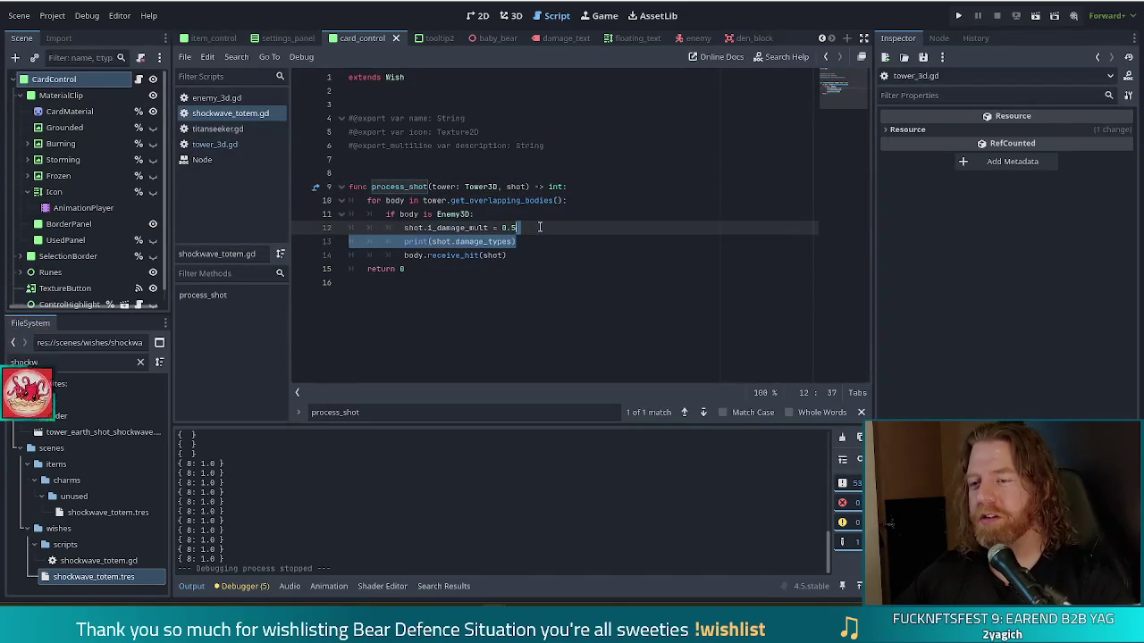
key(Delete)
key(ctrl+s)
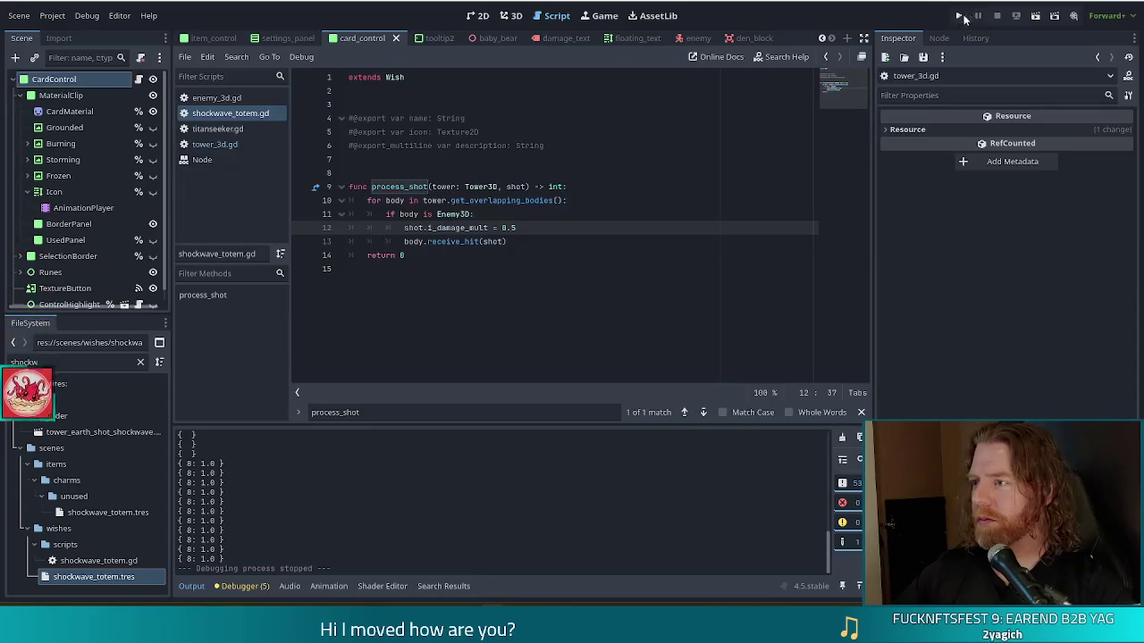
Step: Relaunch the game, start a new game, and play Two Pair (two Kings, two 8s) for a Ballista
click(968, 16)
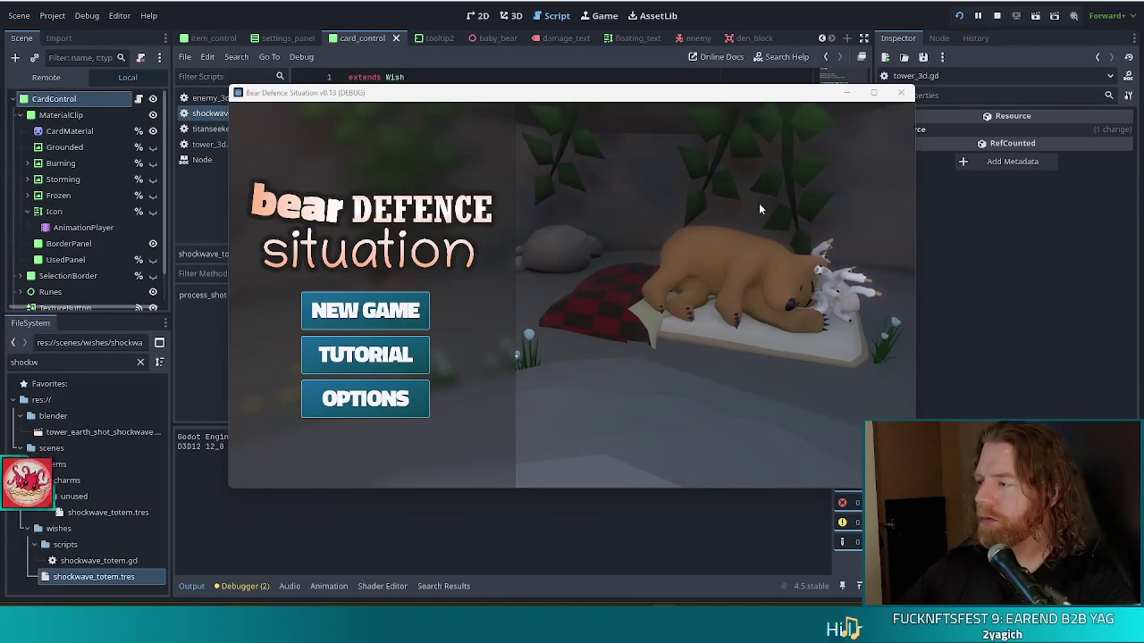
click(352, 306)
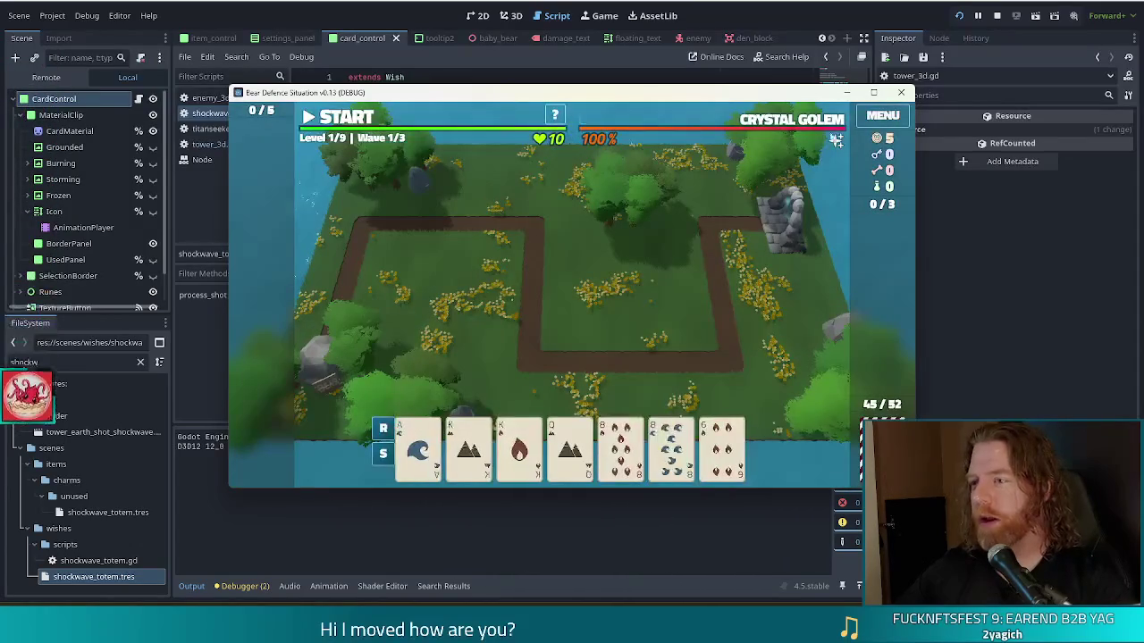
click(460, 451)
click(519, 447)
click(620, 447)
click(671, 446)
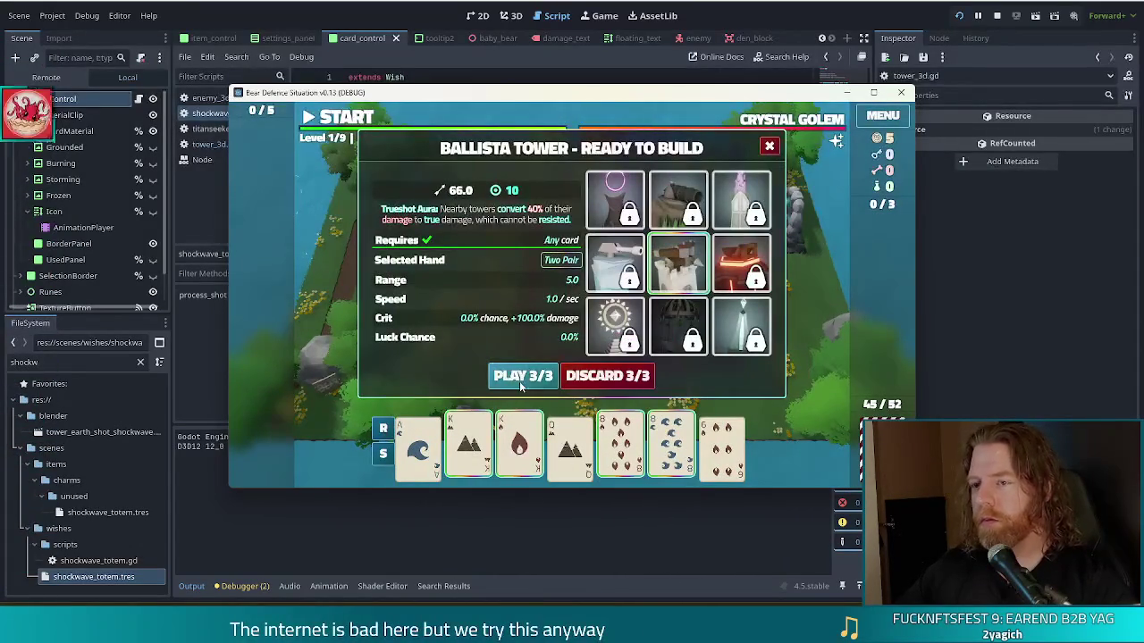
click(521, 376)
Step: Place the Ballista beside the right-hand path, start wave 1, then pause
click(657, 313)
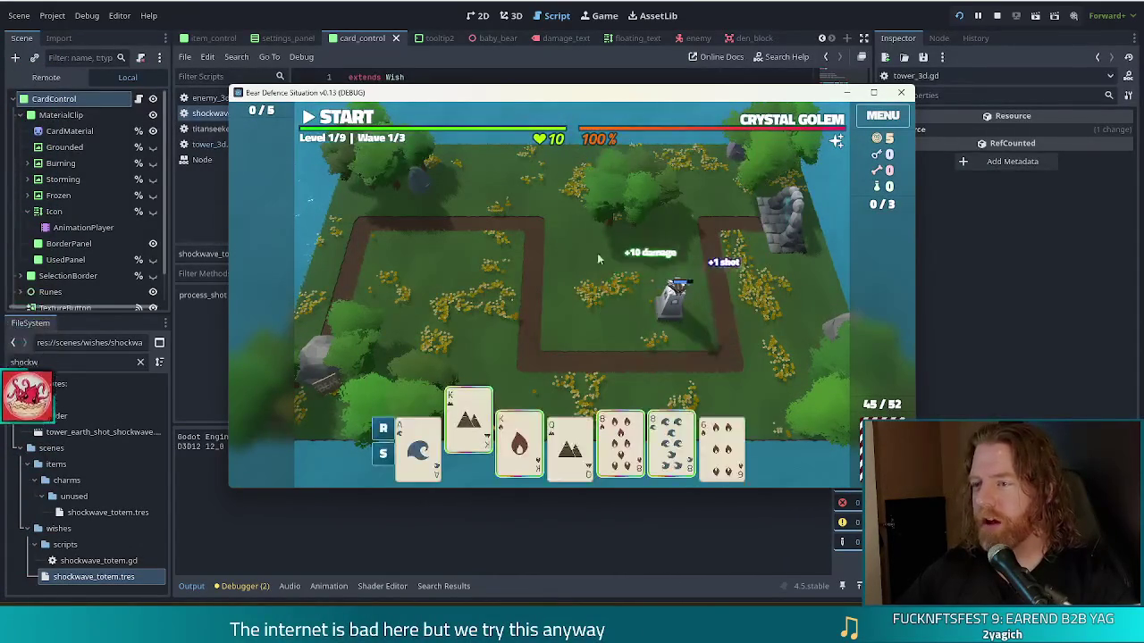
click(348, 123)
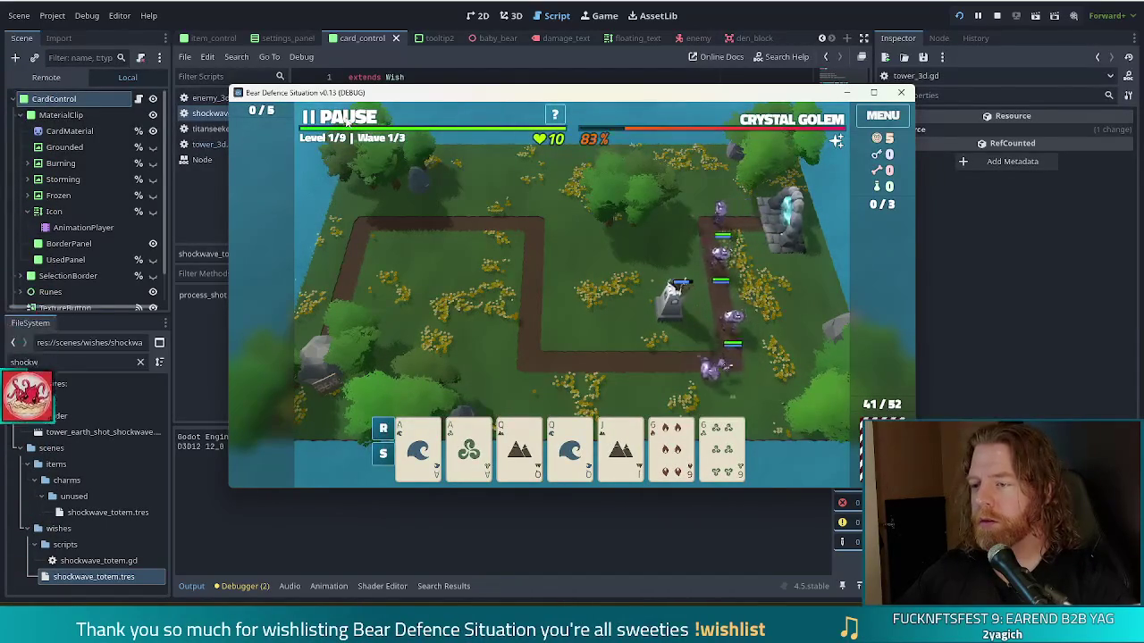
click(347, 124)
Step: Add the shockwave_totem wish through the in-game command console
key(grave)
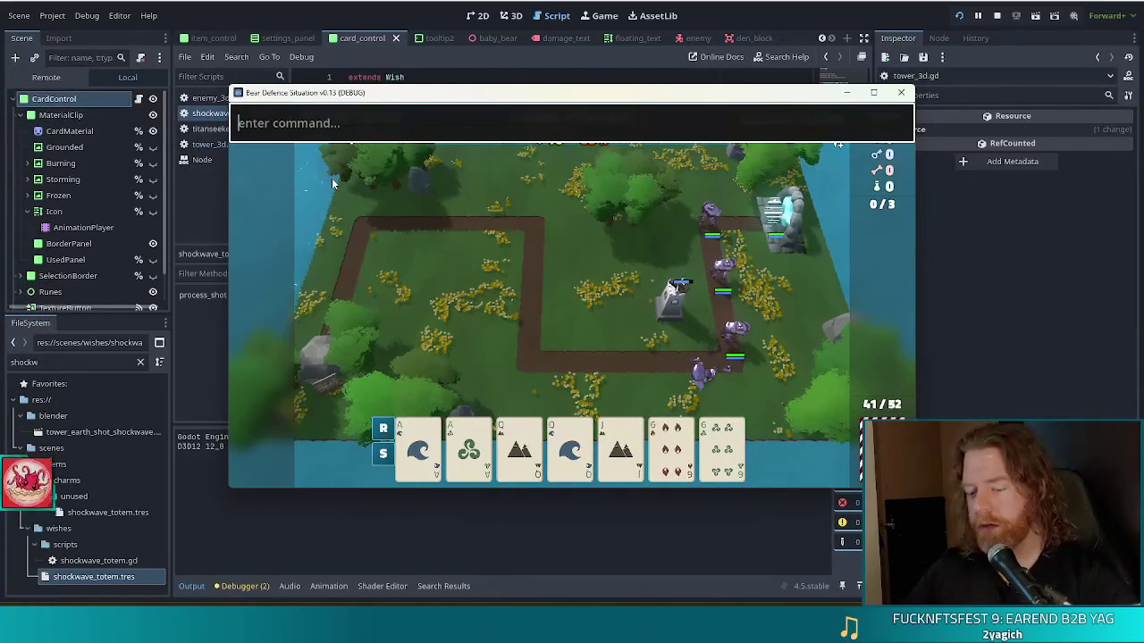
text(add_wi)
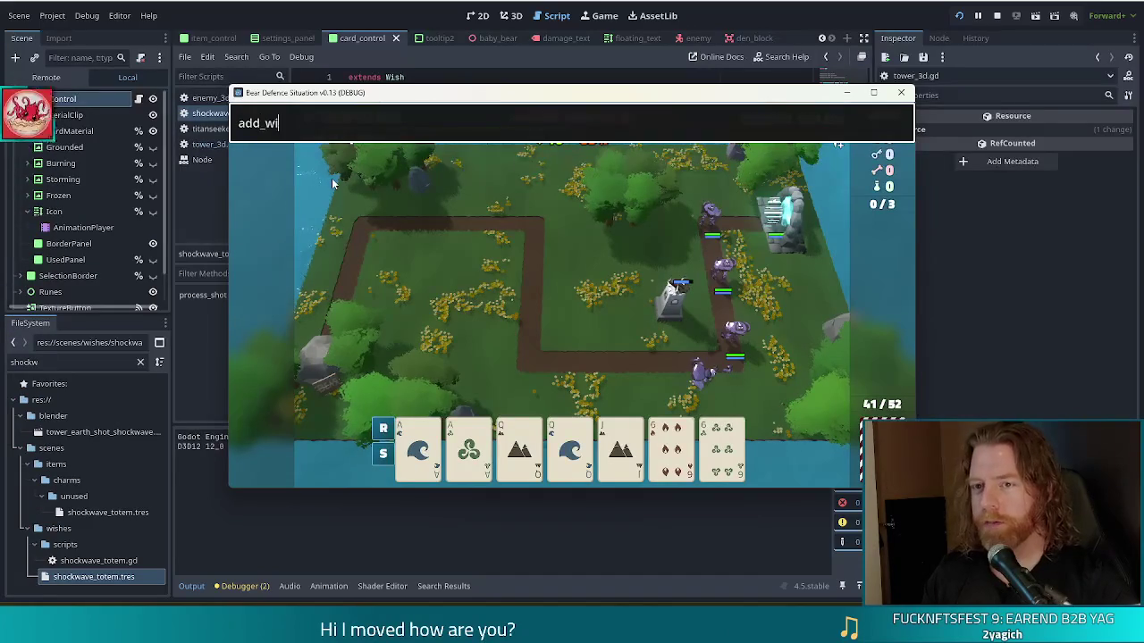
text(wave_totem)
key(Return)
key(grave)
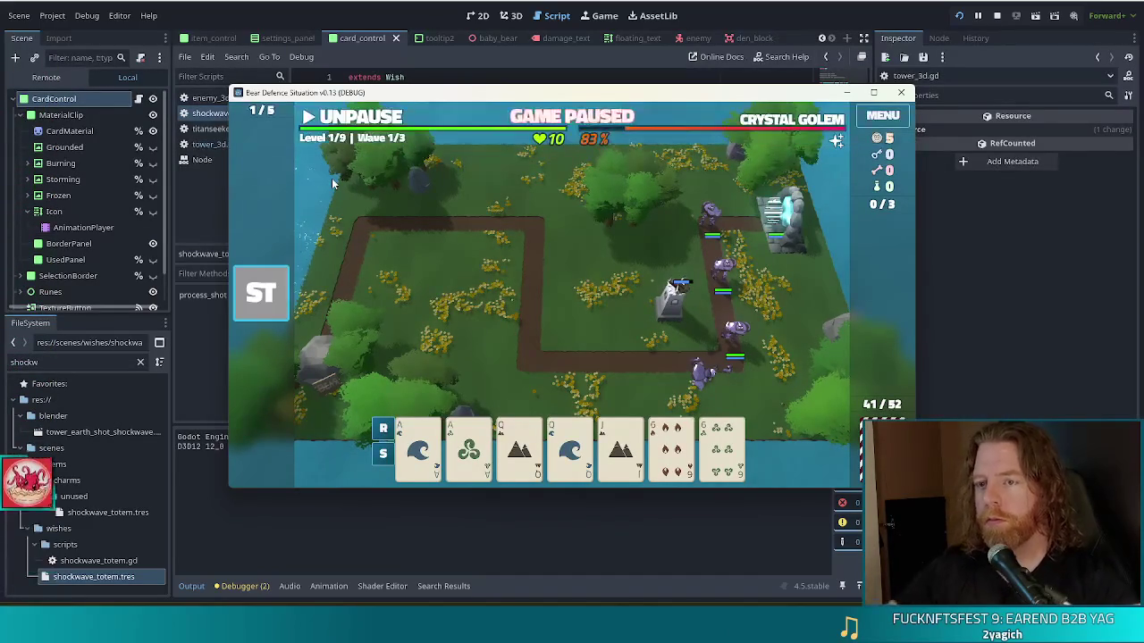
Step: Resume wave 1 with the totem active, pause again, and shift the game window up-left
click(355, 120)
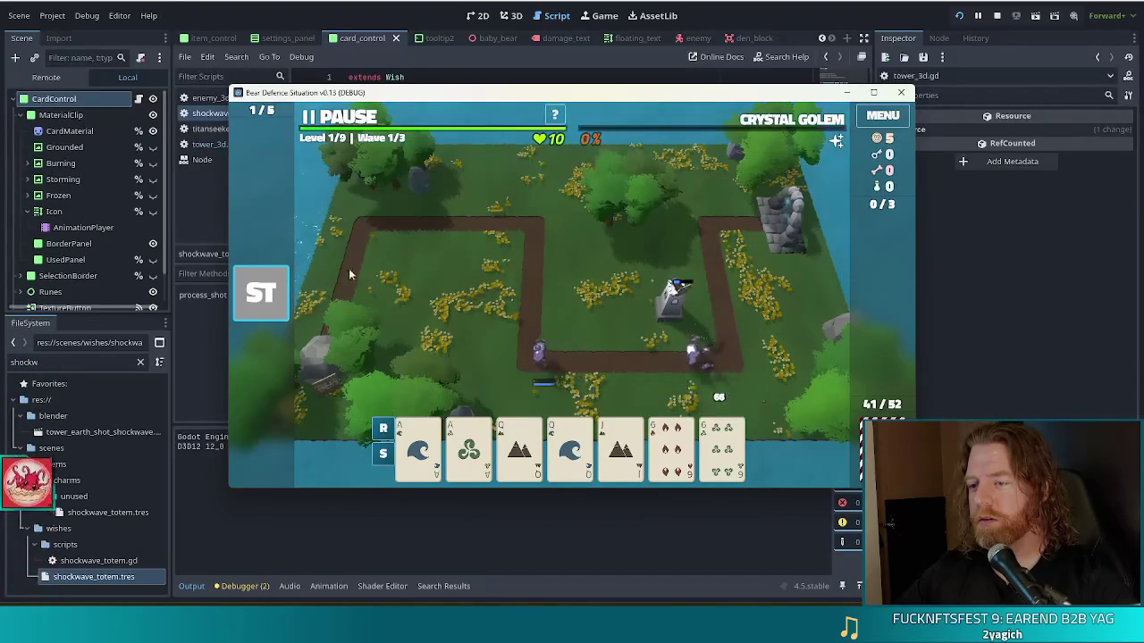
click(339, 123)
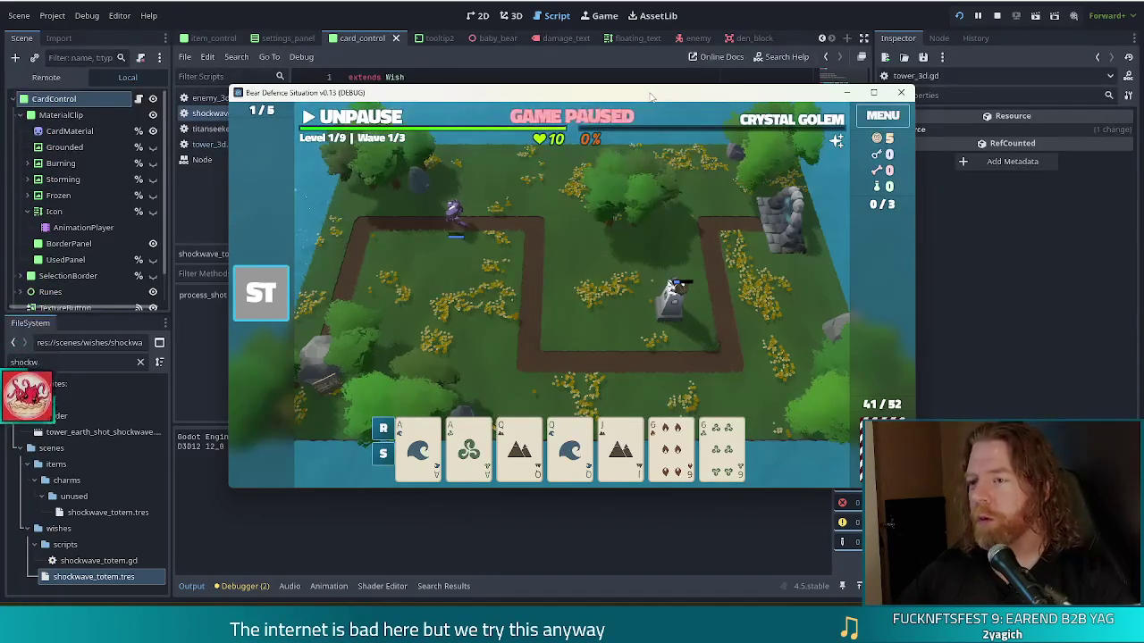
mouse_move(782, 97)
mouse_down()
mouse_move(722, 75)
mouse_move(738, 79)
mouse_up()
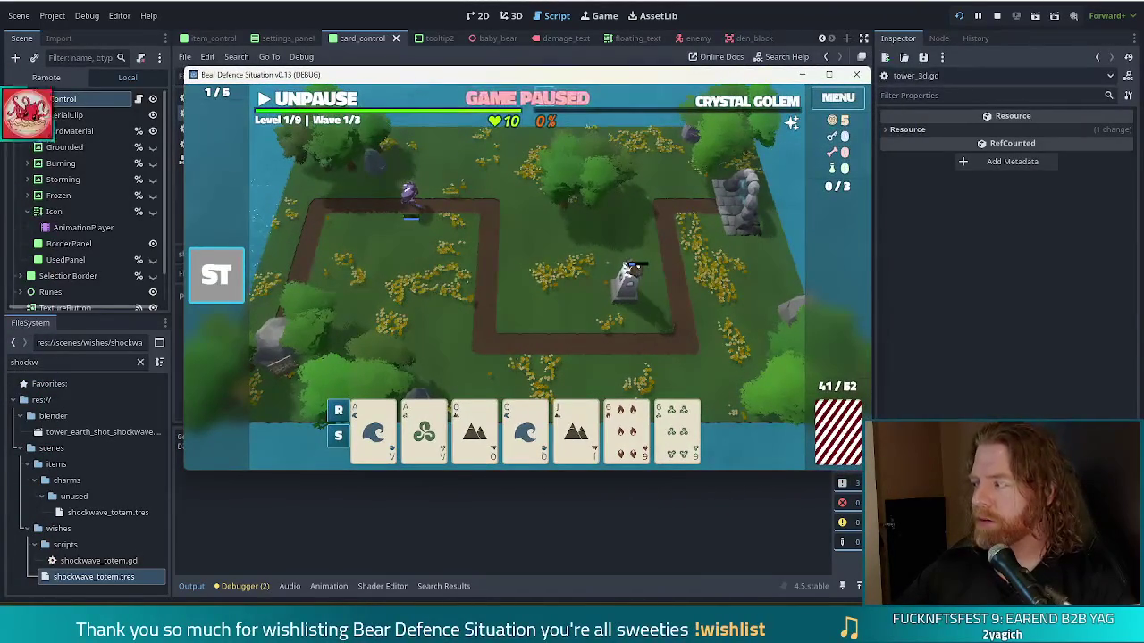